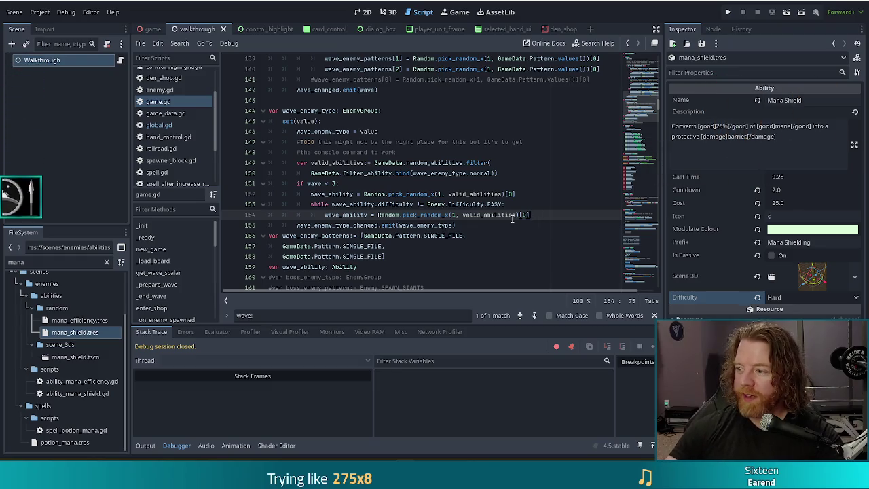
Step: View the cat photo from the Discord image link in Chrome
{"action": "mouse_move", "coordinate": [512, 217]}
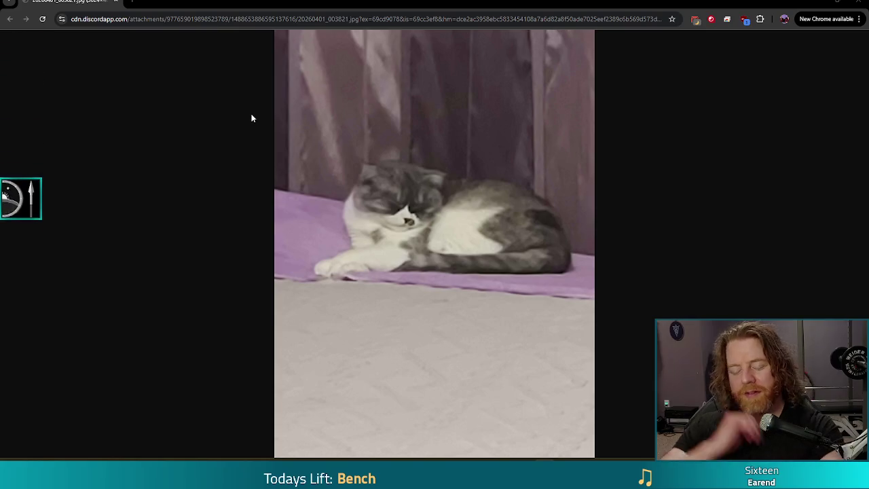
{"action": "key", "text": "XF86AudioRaiseVolume"}
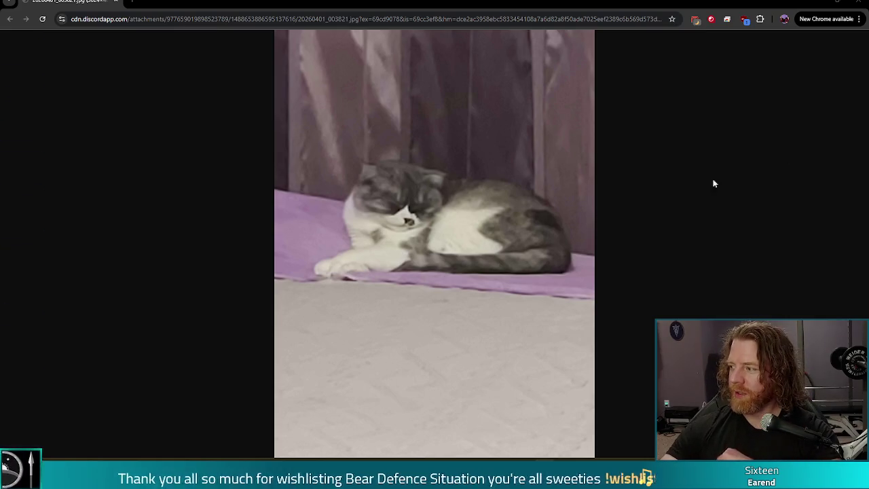
{"action": "left_click", "coordinate": [859, 4]}
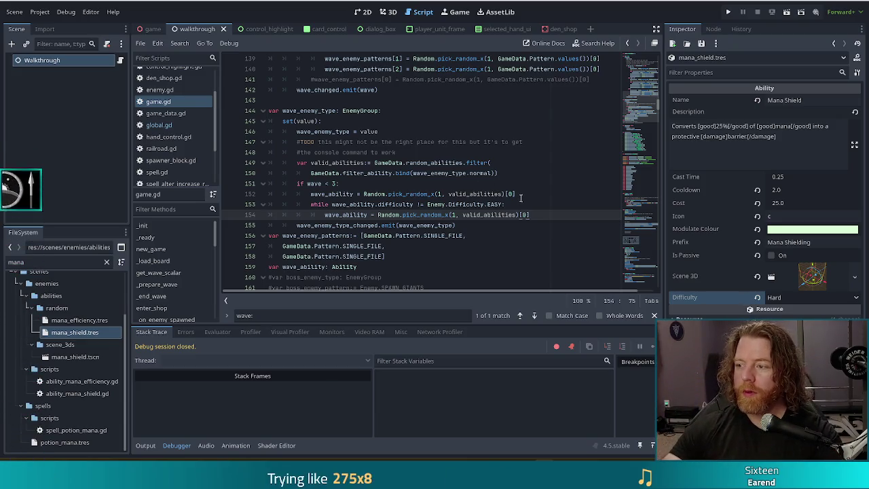
Step: Insert an empty line in game.gd after the EASY reroll loop, before the wave_enemy_type_changed emit
{"action": "left_click", "coordinate": [472, 195]}
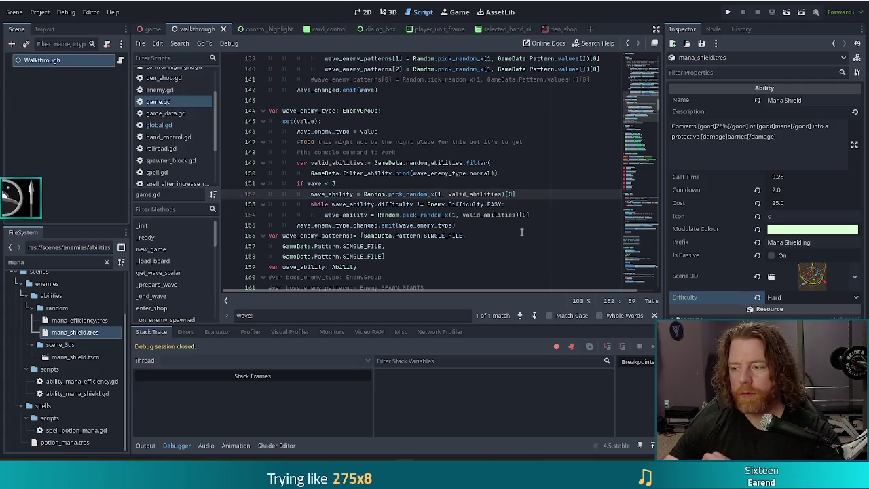
{"action": "left_click", "coordinate": [451, 236]}
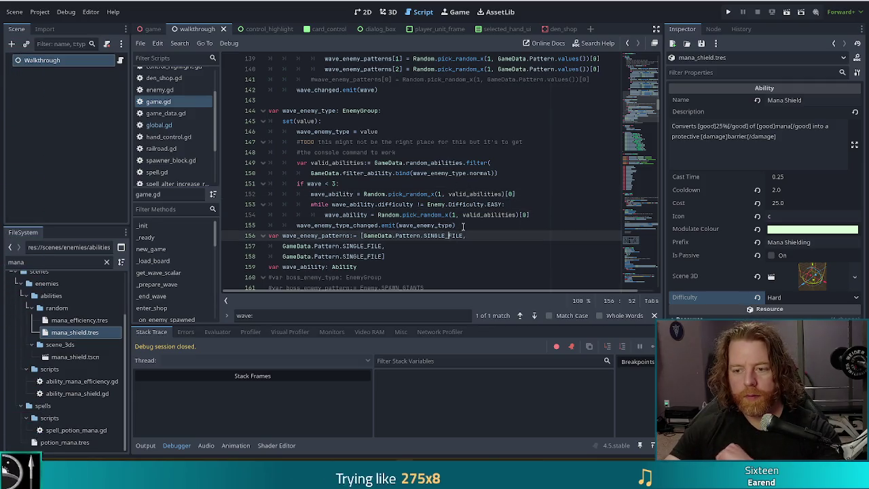
{"action": "left_click", "coordinate": [460, 223]}
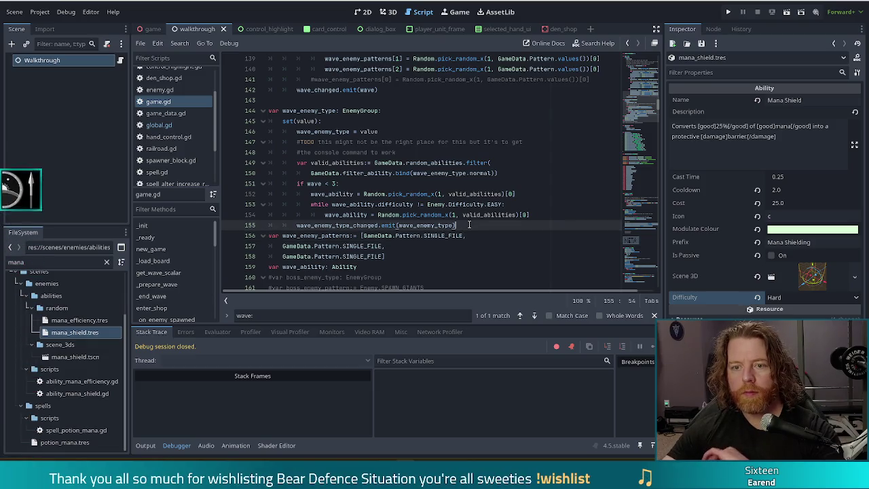
{"action": "left_click", "coordinate": [536, 214]}
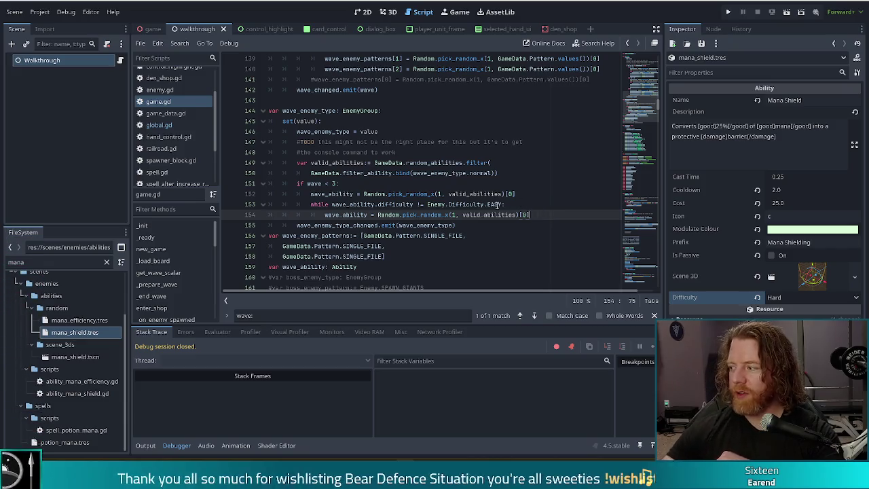
{"action": "mouse_move", "coordinate": [499, 205]}
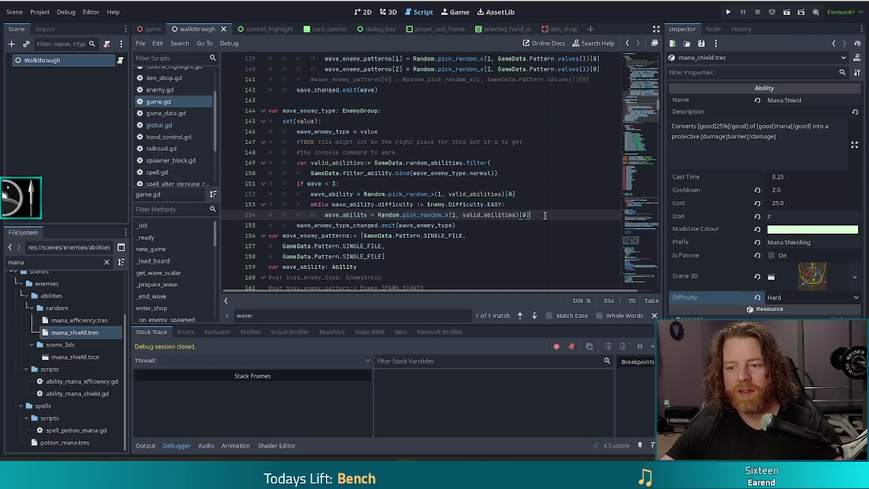
{"action": "key", "text": "Return"}
{"action": "key", "text": "BackSpace"}
{"action": "key", "text": "BackSpace"}
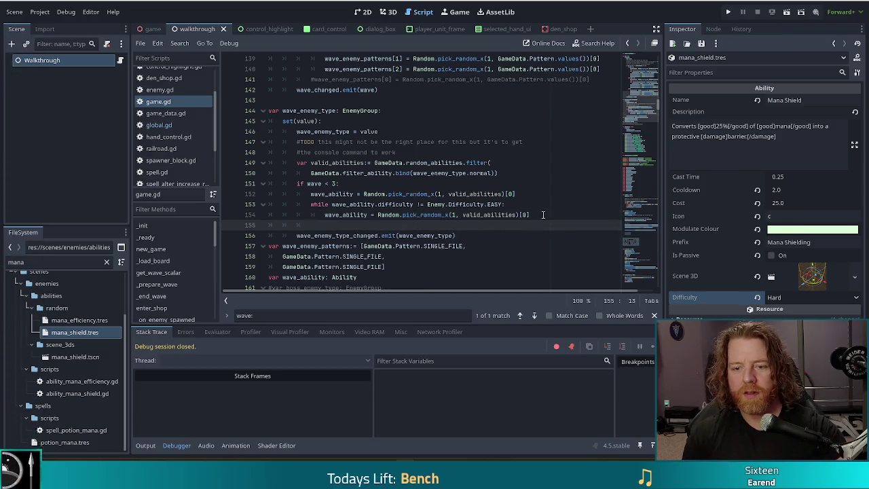
Step: Write 'elif wave < 6:' on line 155 and begin its indented body
{"action": "type", "text": "elif wave"}
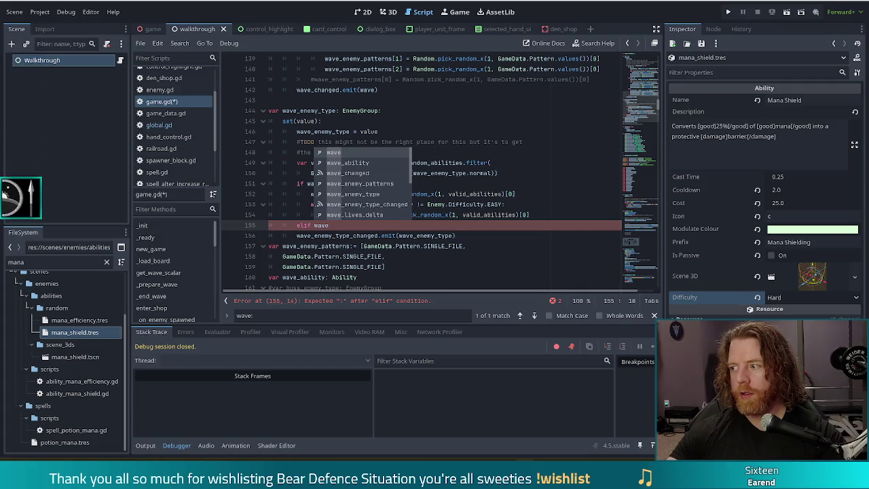
{"action": "key", "text": "Escape"}
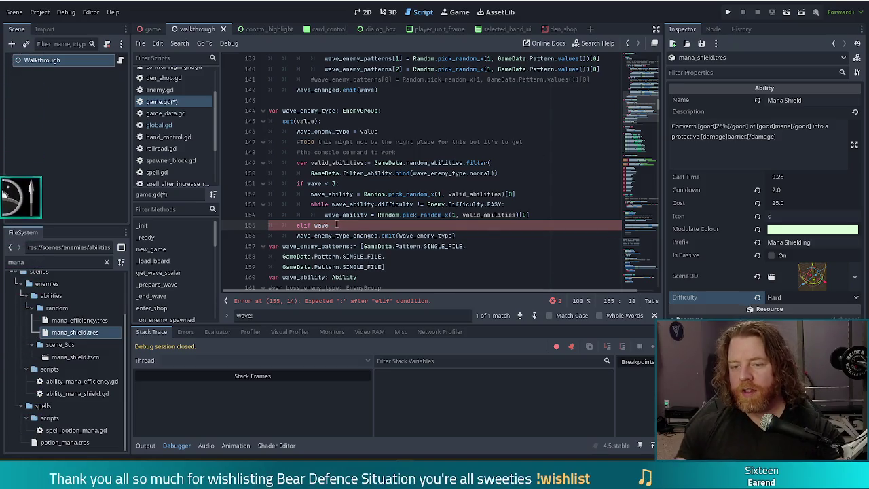
{"action": "type", "text": "< 6:"}
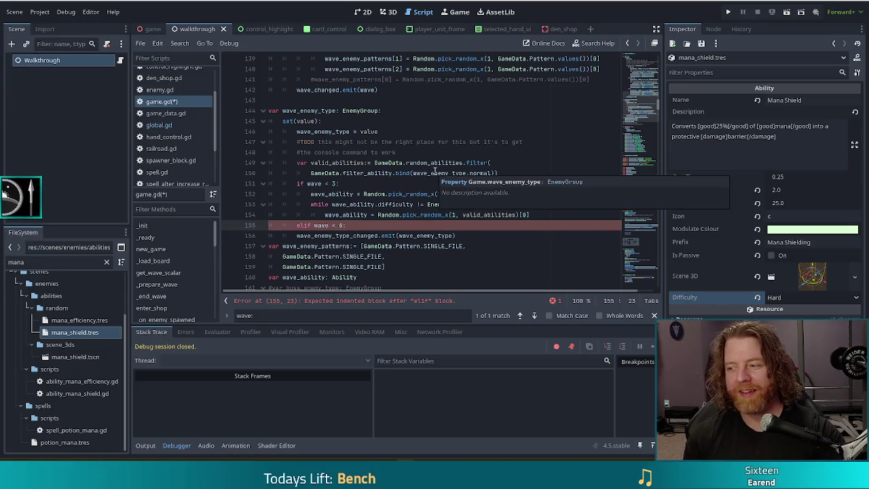
{"action": "key", "text": "Return"}
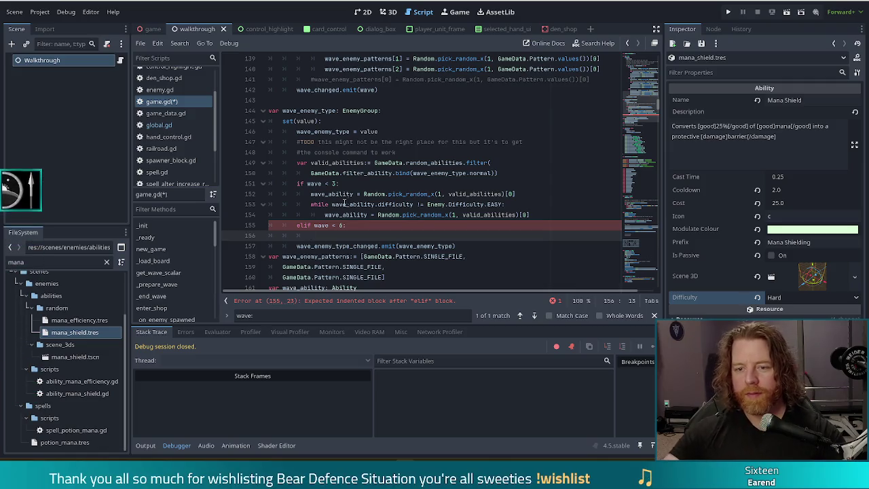
{"action": "left_click_drag", "start_coordinate": [530, 214], "coordinate": [542, 182]}
{"action": "key", "text": "ctrl+c"}
{"action": "left_click", "coordinate": [372, 237]}
{"action": "key", "text": "BackSpace"}
{"action": "key", "text": "ctrl+v"}
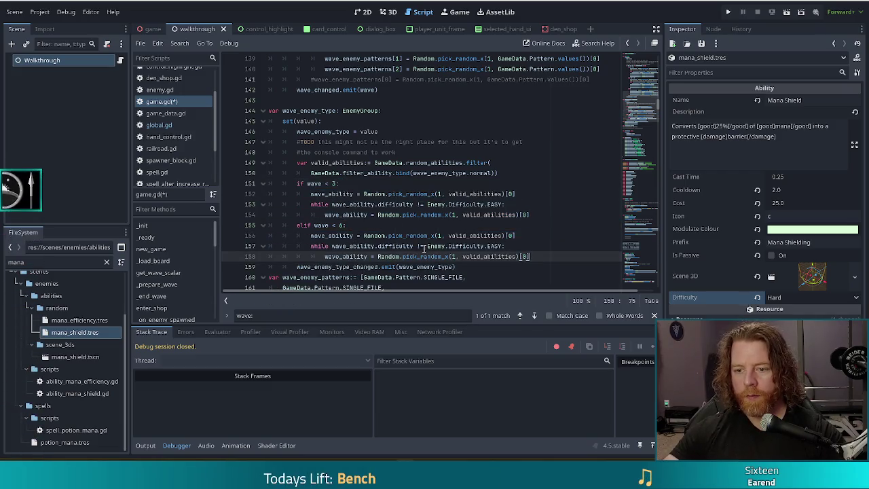
{"action": "double_click", "coordinate": [494, 246]}
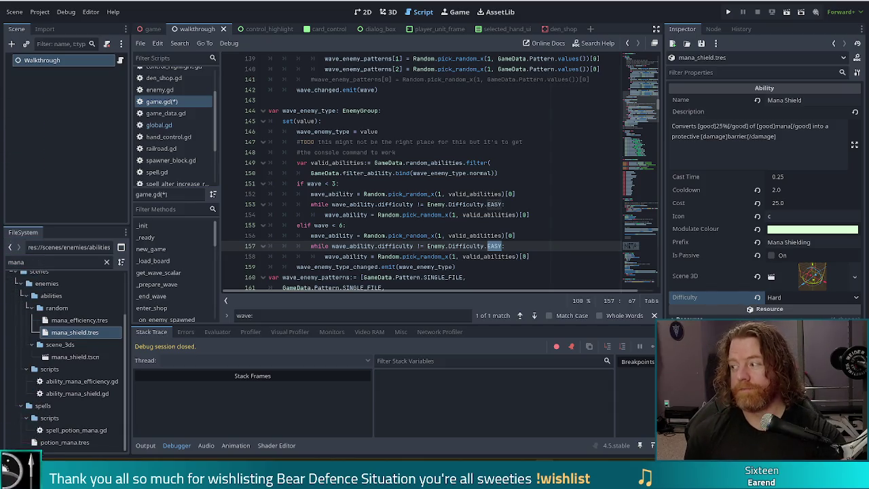
{"action": "left_click_drag", "start_coordinate": [5, 260], "coordinate": [5, 189]}
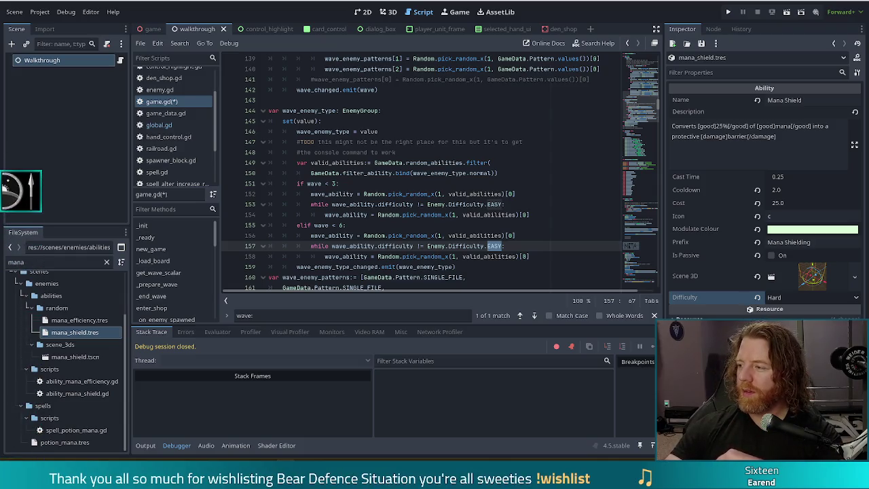
{"action": "key", "text": "alt+Tab"}
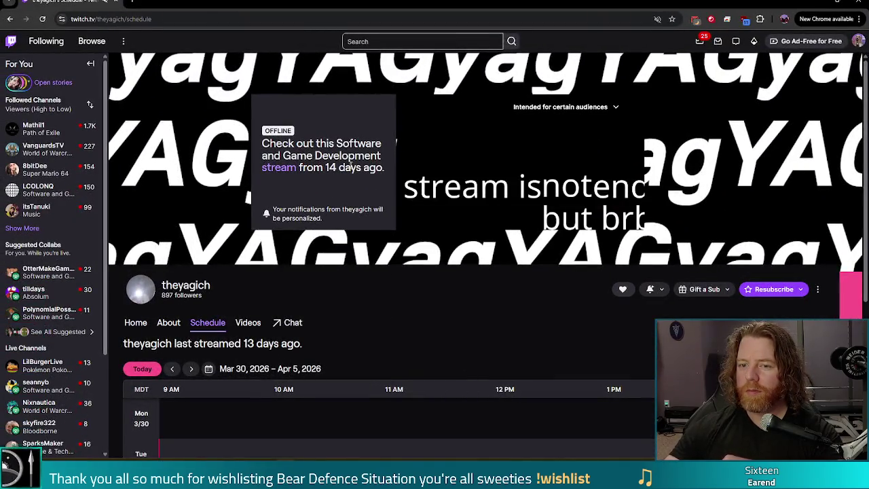
{"action": "left_click_drag", "start_coordinate": [326, 167], "coordinate": [382, 168]}
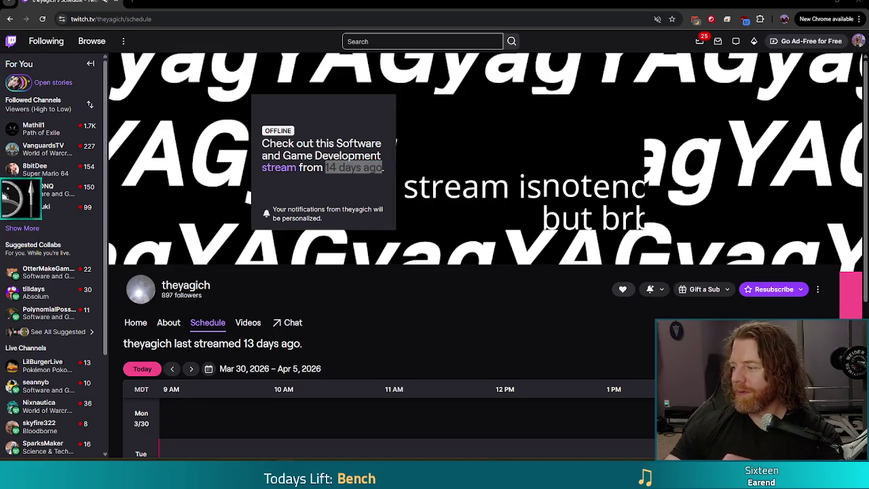
{"action": "key", "text": "alt+Tab"}
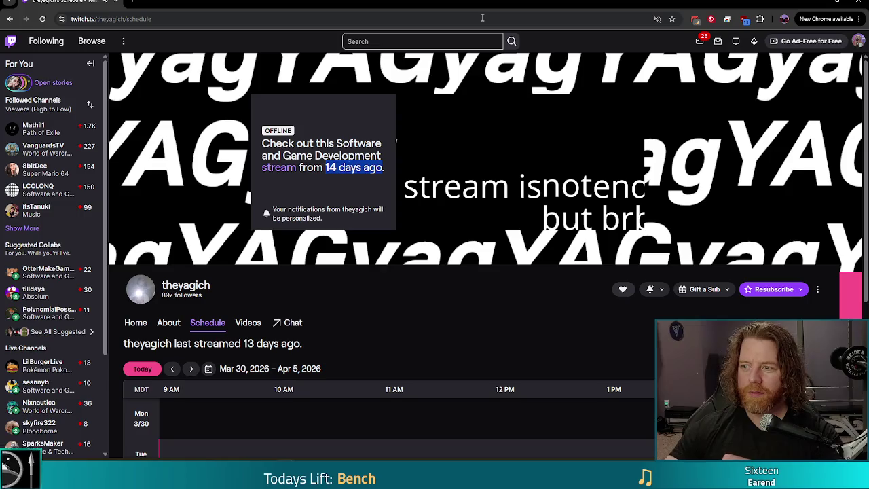
{"action": "mouse_move", "coordinate": [429, 157]}
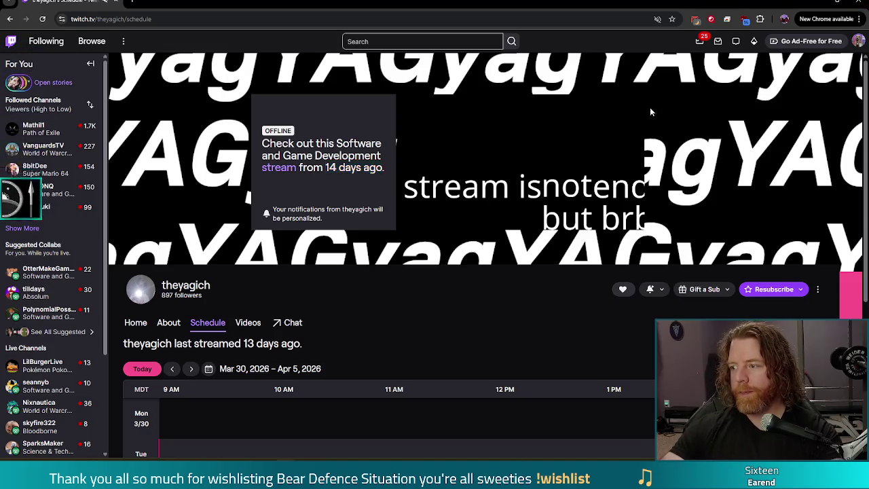
{"action": "key", "text": "alt+Tab"}
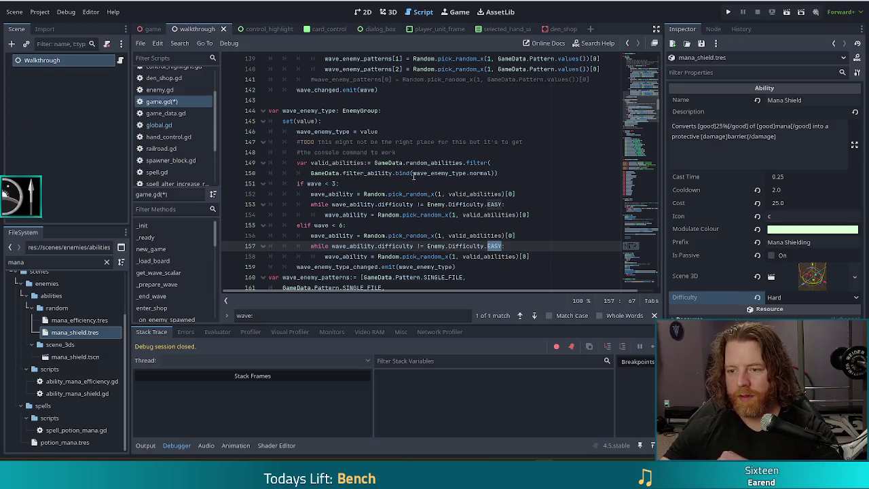
Step: Change line 157's reroll condition to '== HARD' and save game.gd
{"action": "left_click", "coordinate": [420, 245]}
{"action": "key", "text": "BackSpace"}
{"action": "type", "text": "="}
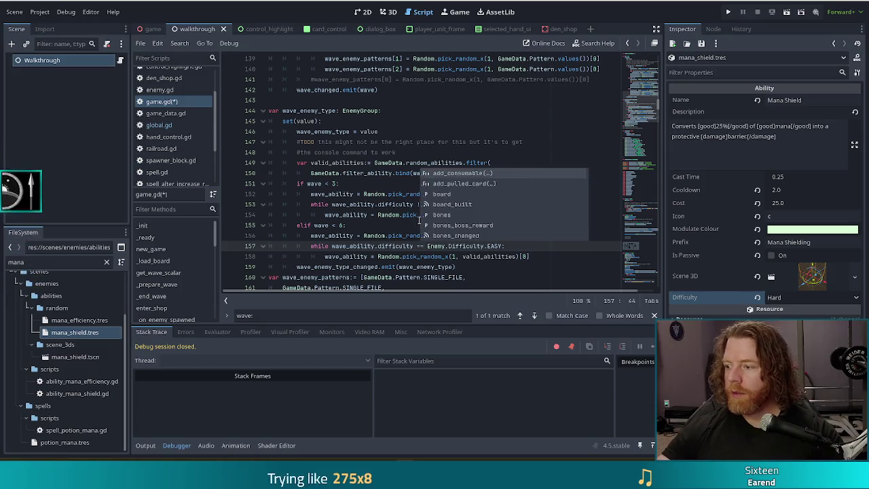
{"action": "double_click", "coordinate": [493, 245]}
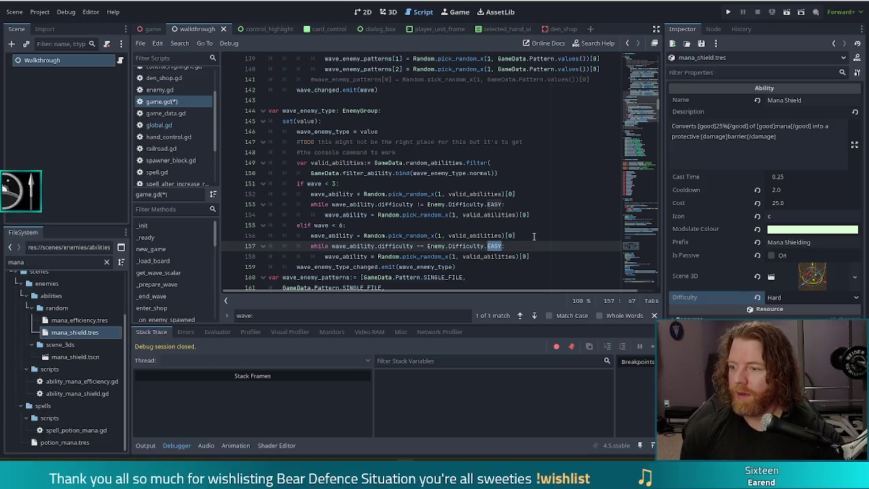
{"action": "scroll", "coordinate": [506, 199], "scroll_direction": "down", "scroll_amount": 2}
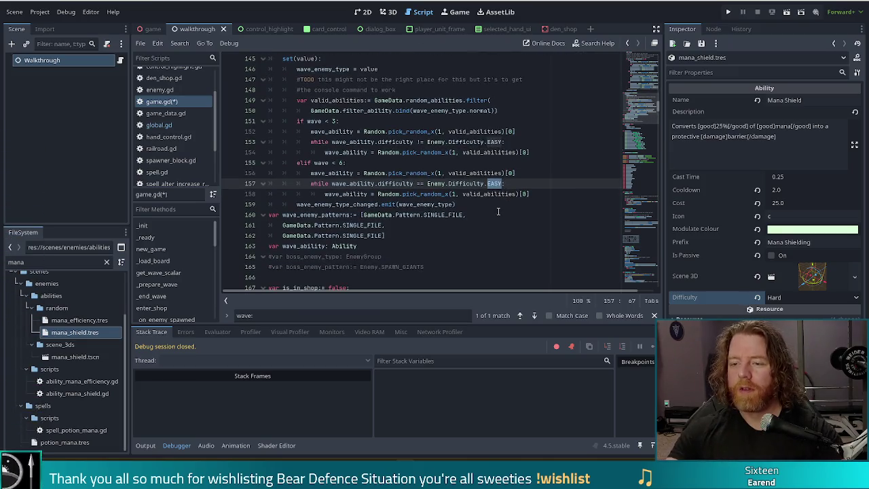
{"action": "type", "text": "HARD"}
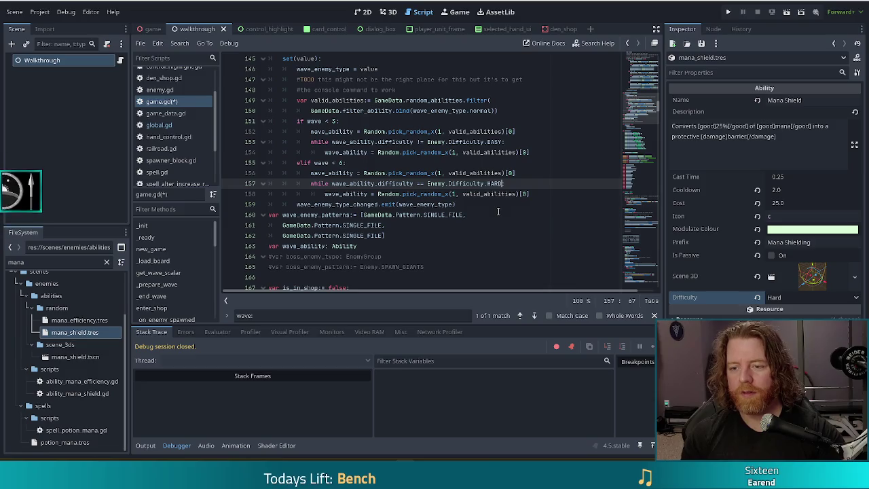
{"action": "key", "text": "ctrl+s"}
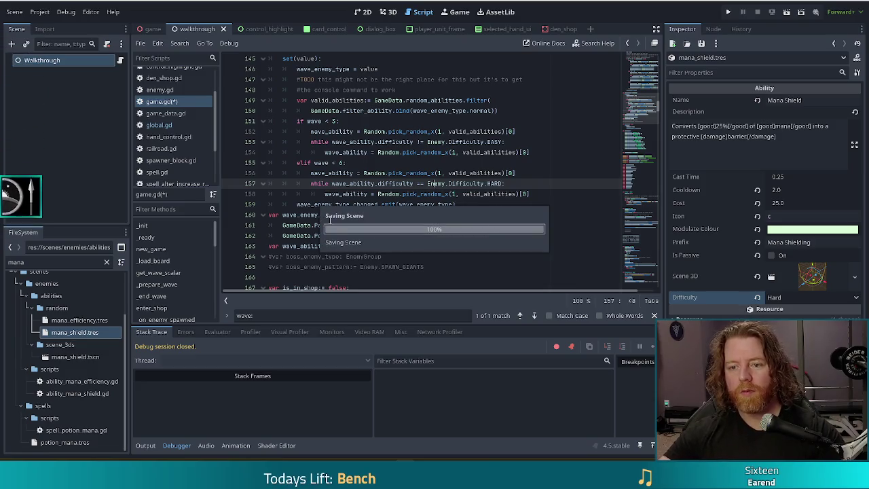
{"action": "left_click", "coordinate": [106, 262]}
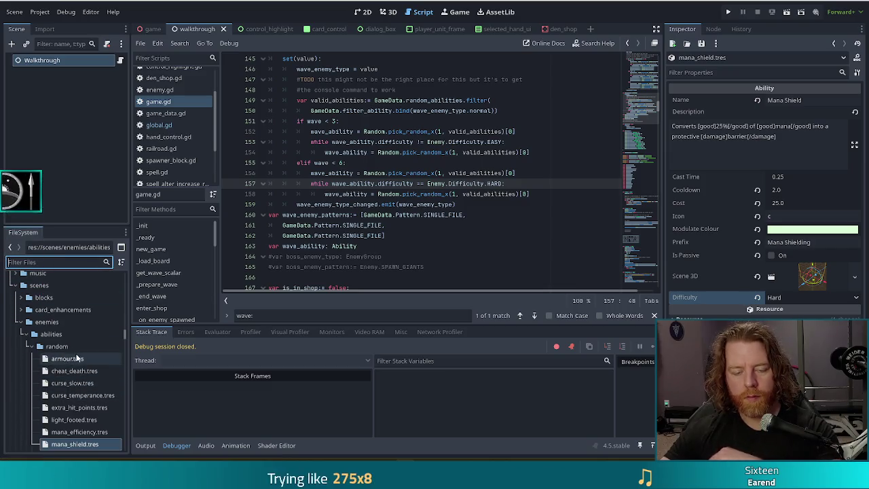
Step: Browse the abilities/random folder and select cheat_death.tres to show it in the Inspector
{"action": "scroll", "coordinate": [75, 364], "scroll_direction": "down", "scroll_amount": 2}
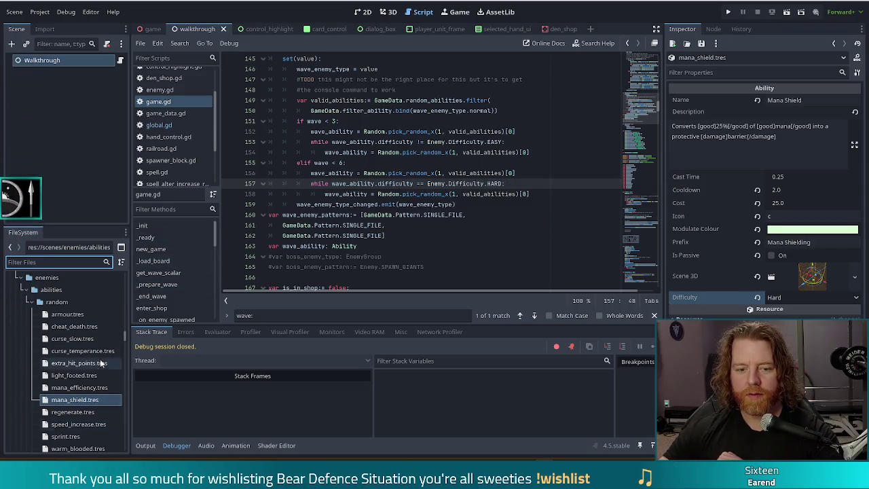
{"action": "scroll", "coordinate": [78, 370], "scroll_direction": "down", "scroll_amount": 2}
{"action": "scroll", "coordinate": [78, 371], "scroll_direction": "down", "scroll_amount": 1}
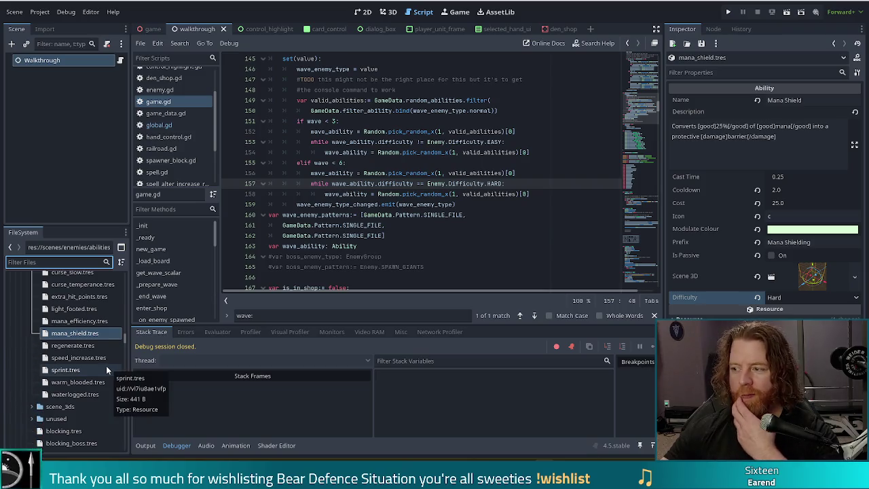
{"action": "left_click", "coordinate": [55, 370]}
{"action": "scroll", "coordinate": [89, 342], "scroll_direction": "up", "scroll_amount": 1}
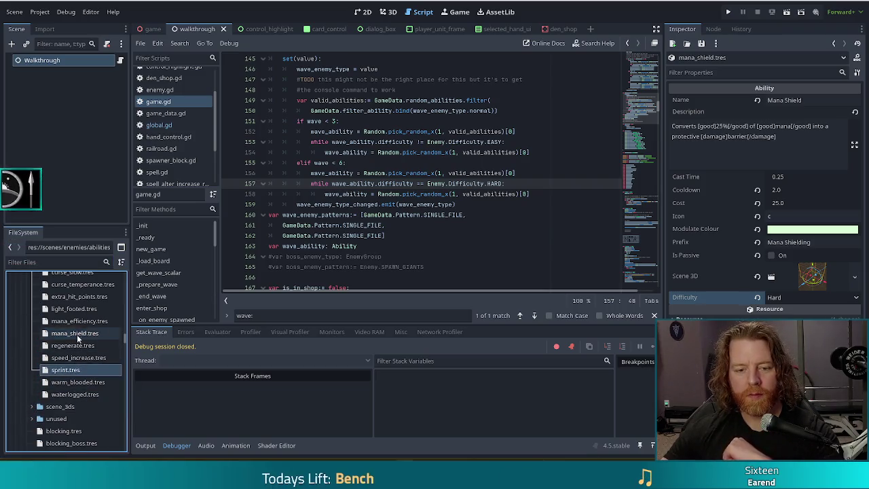
{"action": "scroll", "coordinate": [88, 319], "scroll_direction": "up", "scroll_amount": 1}
{"action": "left_click", "coordinate": [93, 305]}
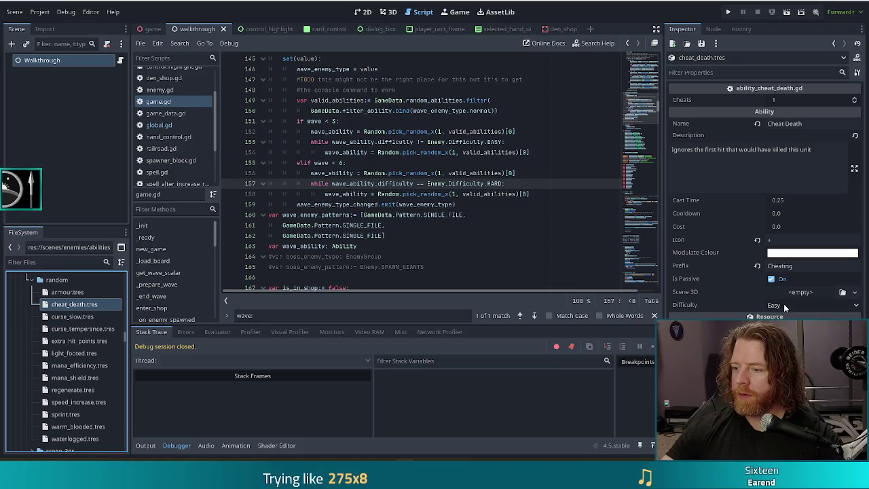
Step: Set cheat_death.tres's Difficulty dropdown to Medium in the Inspector
{"action": "left_click", "coordinate": [781, 330]}
{"action": "left_click", "coordinate": [499, 193]}
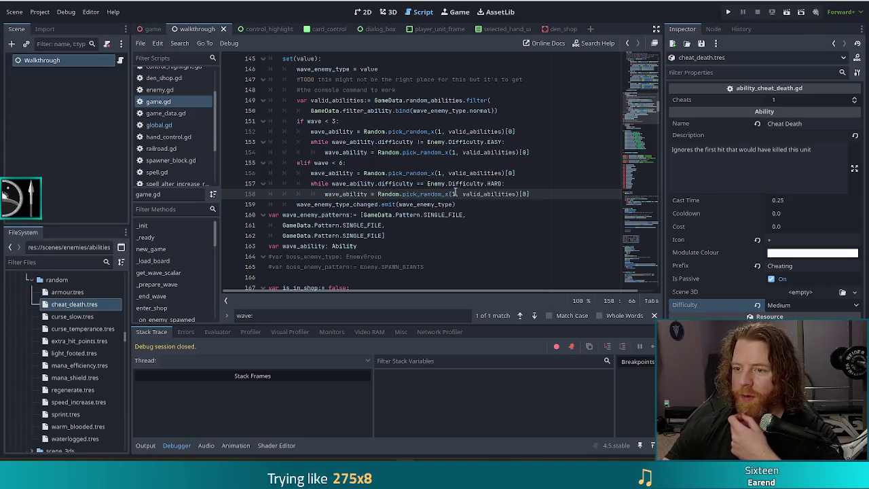
{"action": "left_click", "coordinate": [478, 184]}
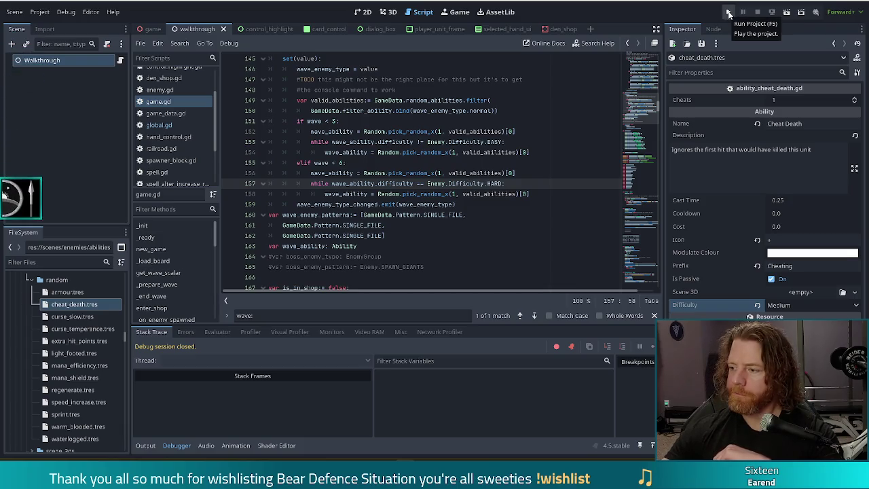
Step: Run the project and start a New Game, reaching Level 1 against the Ice Golem
{"action": "left_click", "coordinate": [729, 12]}
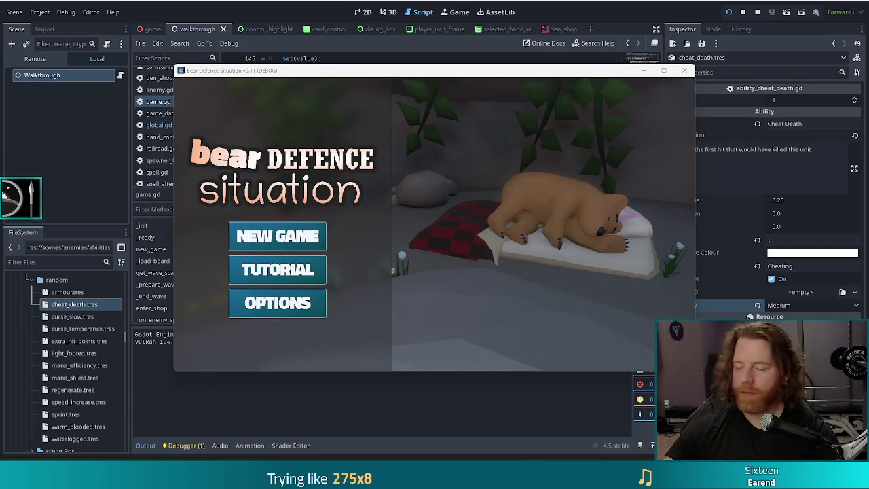
{"action": "left_click", "coordinate": [278, 237]}
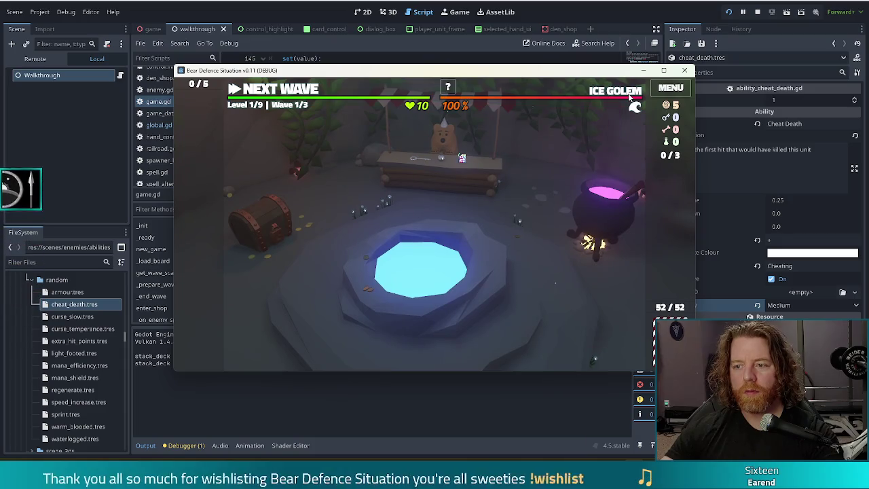
{"action": "mouse_move", "coordinate": [630, 97]}
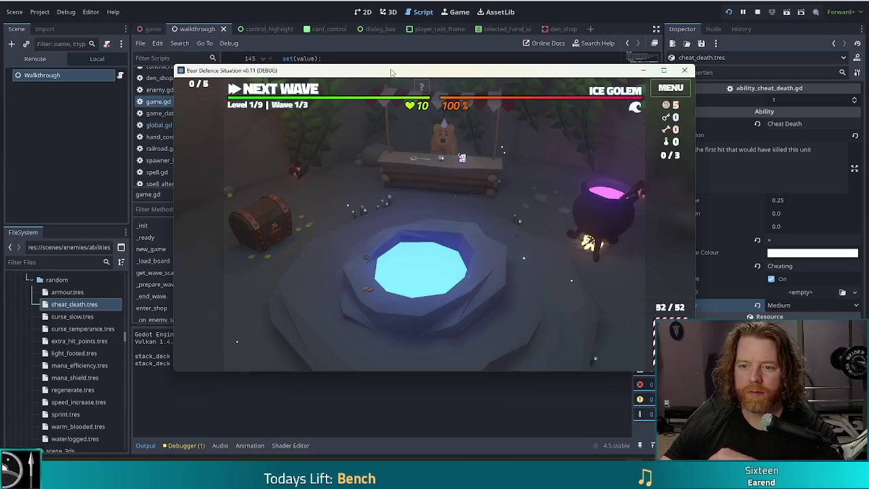
{"action": "key", "text": "grave"}
Step: Run 'set_enemy golem_crystals' in the game console, then rerun it to check Crystal Golem waves
{"action": "type", "text": "set"}
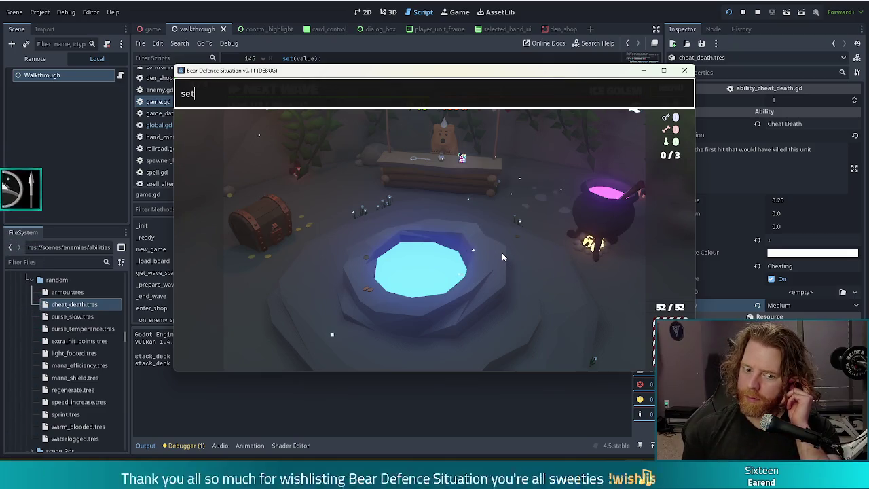
{"action": "type", "text": " enemy g"}
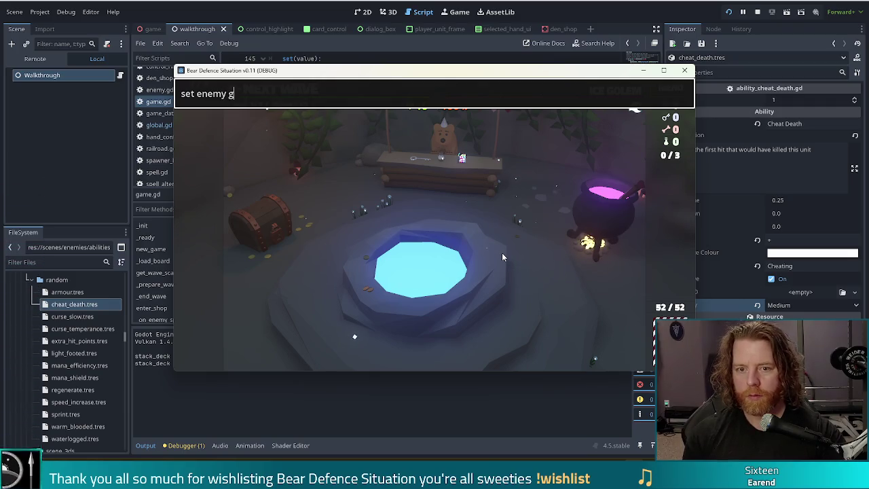
{"action": "key", "text": "BackSpace"}
{"action": "key", "text": "BackSpace"}
{"action": "key", "text": "BackSpace"}
{"action": "key", "text": "BackSpace"}
{"action": "key", "text": "BackSpace"}
{"action": "key", "text": "BackSpace"}
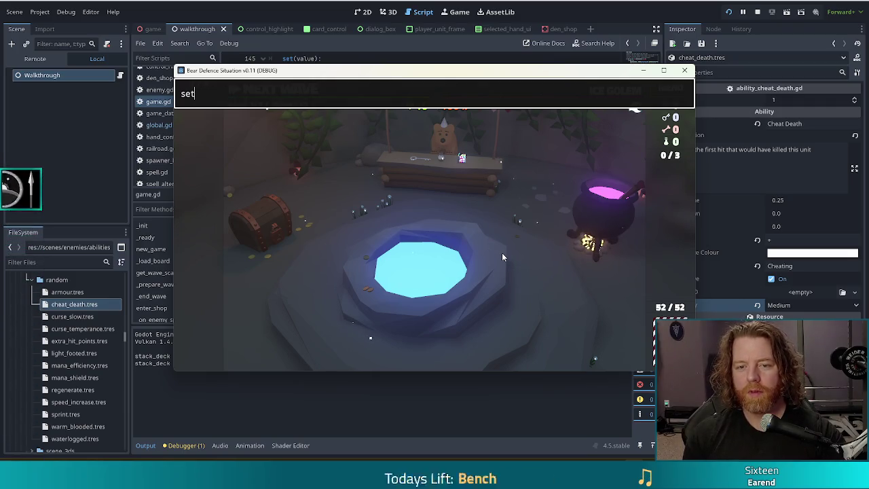
{"action": "type", "text": "_enemy golem_crystals"}
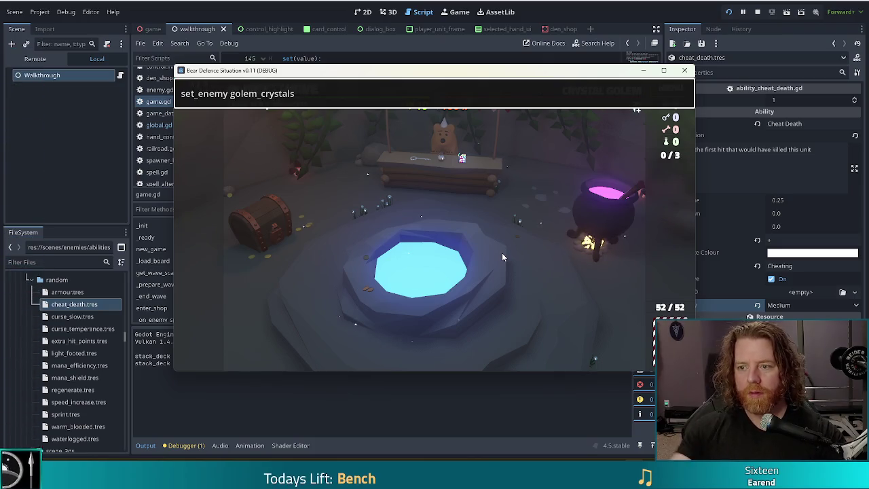
{"action": "key", "text": "Return"}
{"action": "mouse_move", "coordinate": [628, 92]}
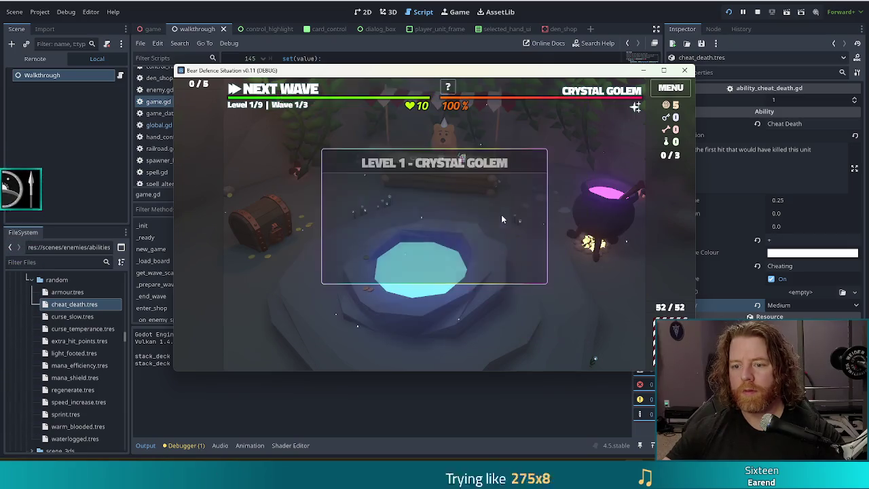
{"action": "key", "text": "grave"}
{"action": "key", "text": "grave"}
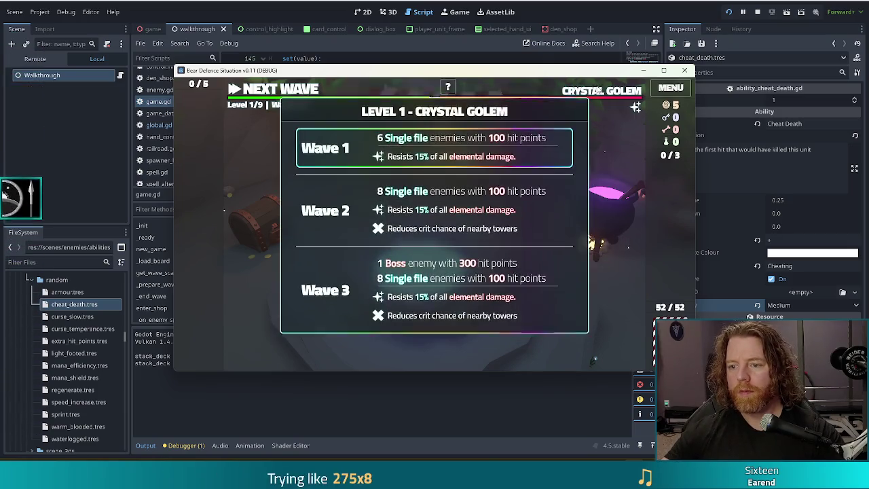
{"action": "key", "text": "grave"}
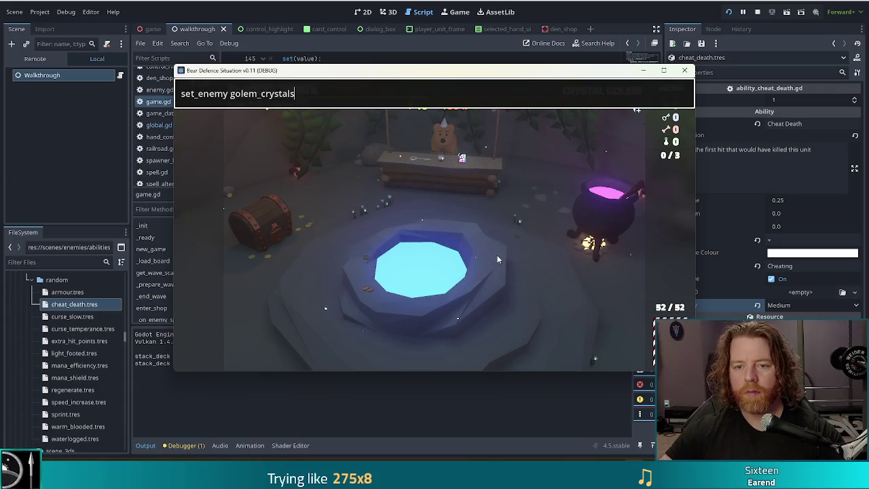
{"action": "key", "text": "Return"}
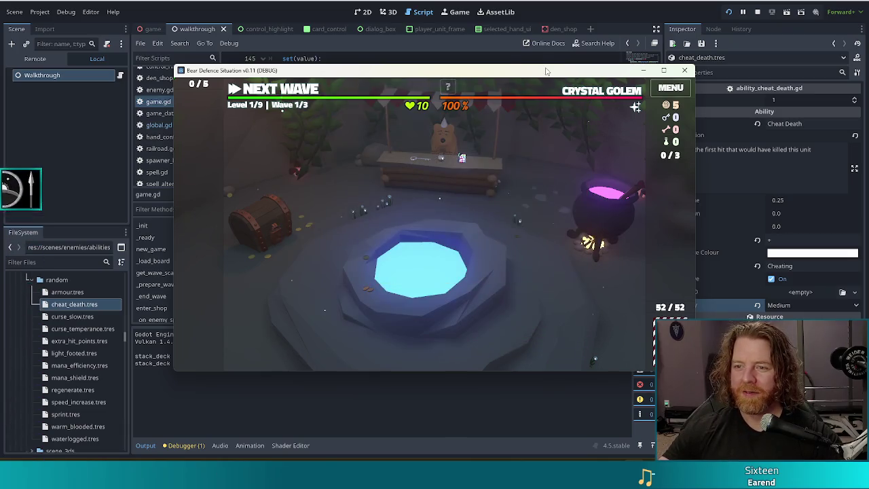
Step: Recall and rerun 'set_enemy golem_crystals' to review the Crystal Golem's wave abilities
{"action": "key", "text": "grave"}
{"action": "key", "text": "Up"}
{"action": "key", "text": "Return"}
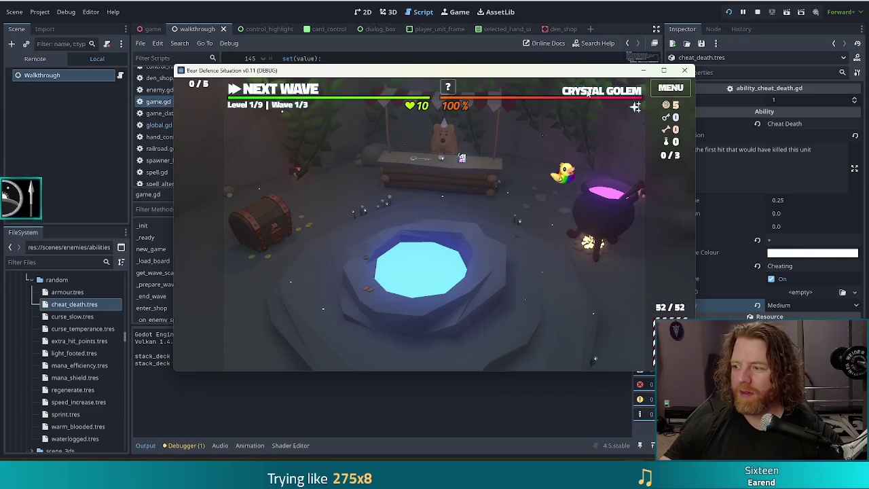
{"action": "mouse_move", "coordinate": [588, 95]}
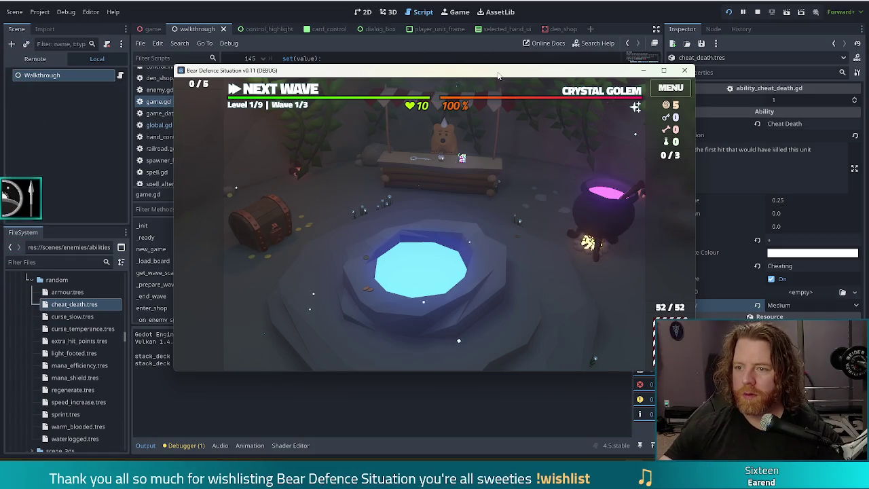
{"action": "left_click_drag", "start_coordinate": [488, 72], "coordinate": [466, 63]}
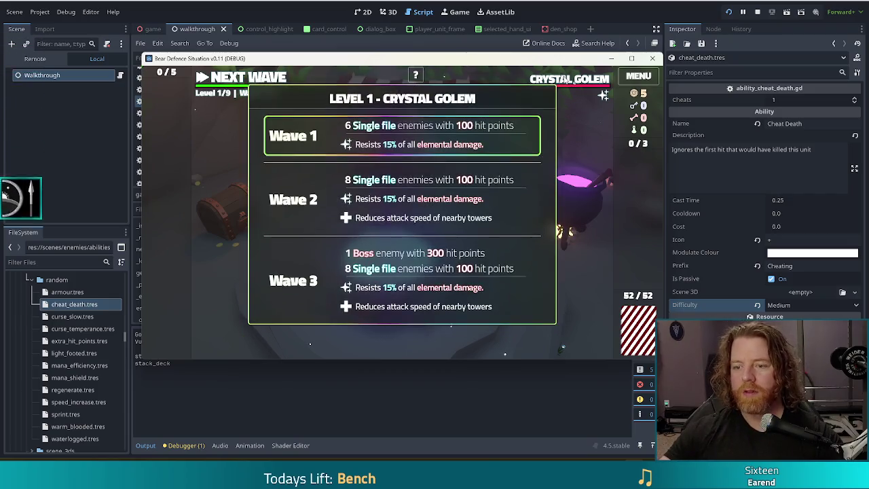
Step: Rerun 'set_enemy golem_crystals' several times, checking the rerolled Crystal Golem wave abilities
{"action": "key", "text": "grave"}
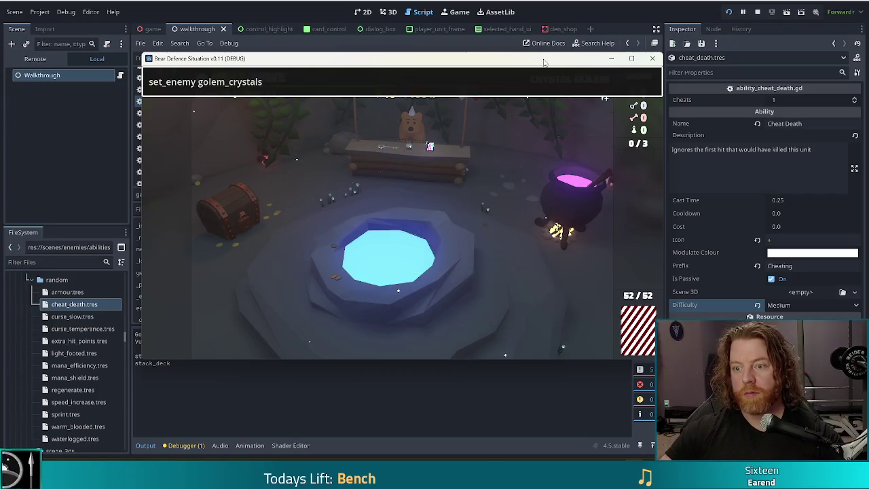
{"action": "key", "text": "Return"}
{"action": "mouse_move", "coordinate": [561, 81]}
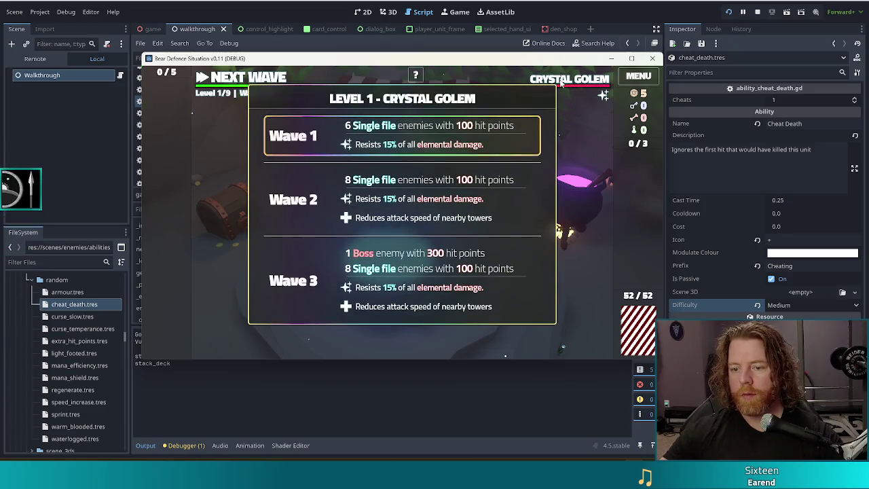
{"action": "key", "text": "grave"}
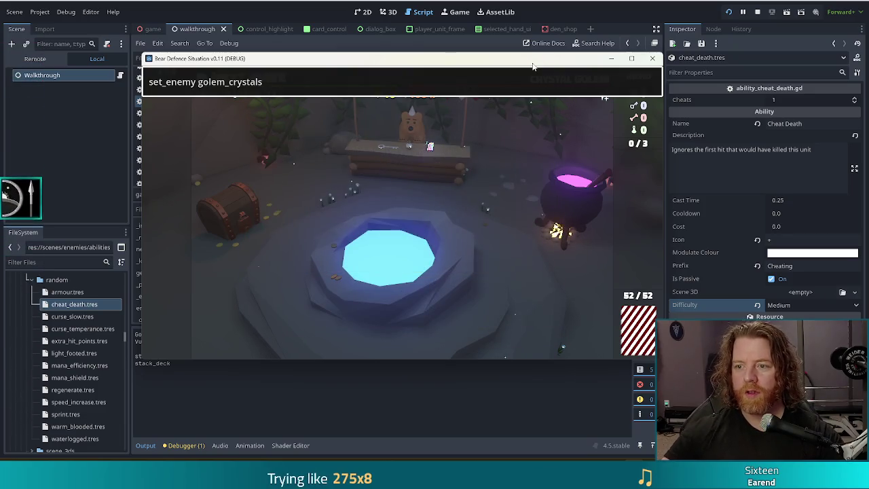
{"action": "key", "text": "Return"}
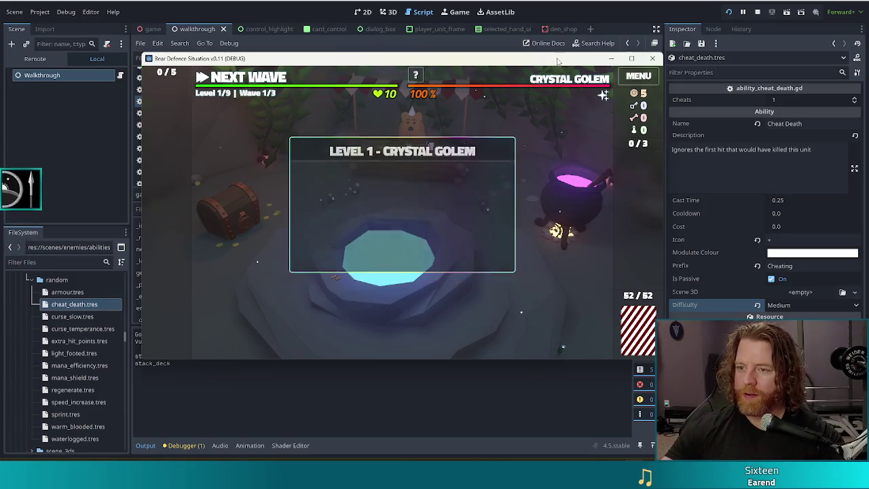
{"action": "key", "text": "grave"}
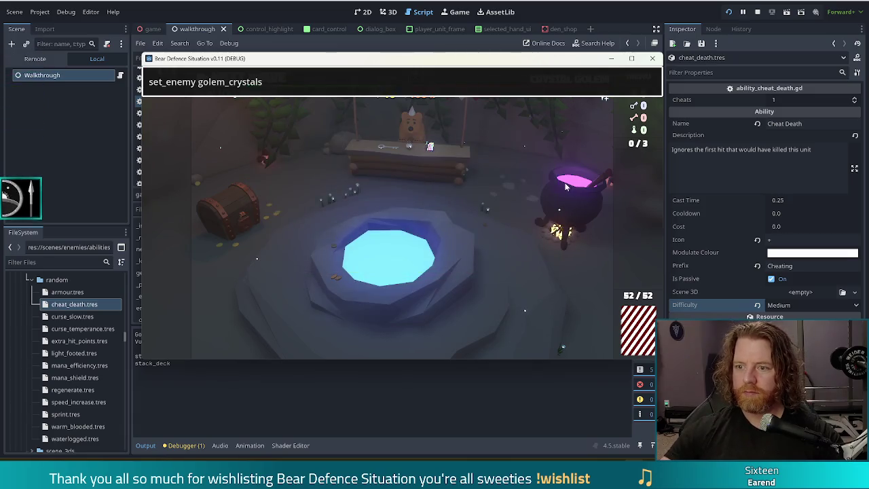
{"action": "key", "text": "Return"}
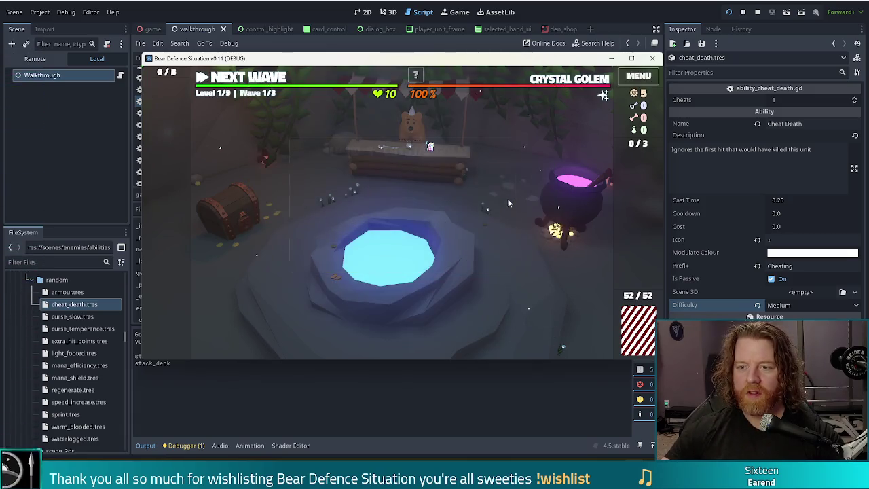
{"action": "key", "text": "grave"}
{"action": "key", "text": "Return"}
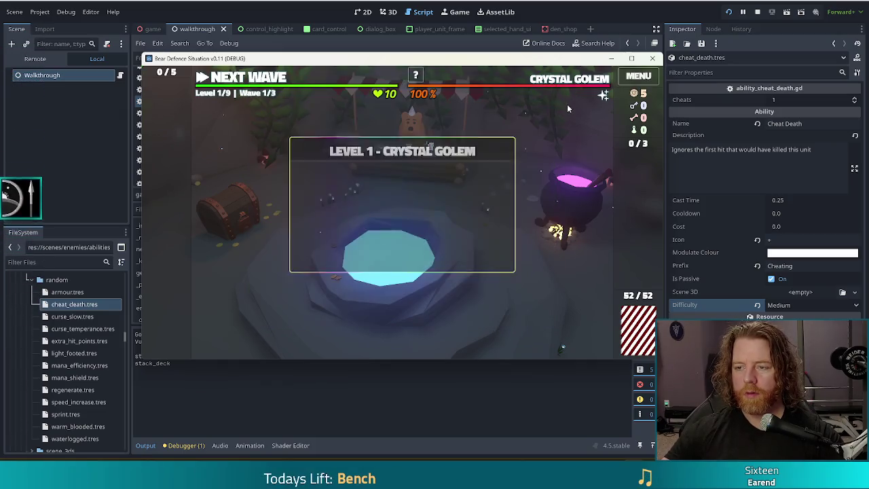
Step: Reroll the Crystal Golem waves three more times, then return to game.gd
{"action": "key", "text": "grave"}
{"action": "key", "text": "Return"}
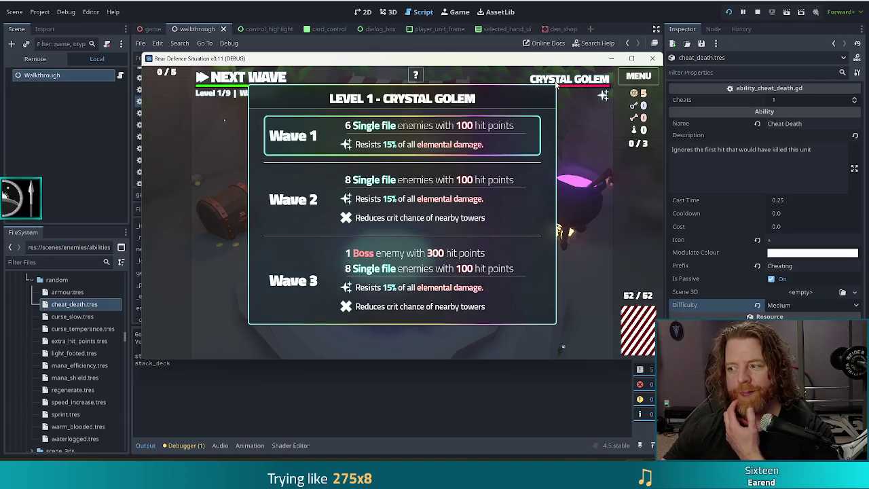
{"action": "key", "text": "grave"}
{"action": "type", "text": "set_enemy golem_crystals"}
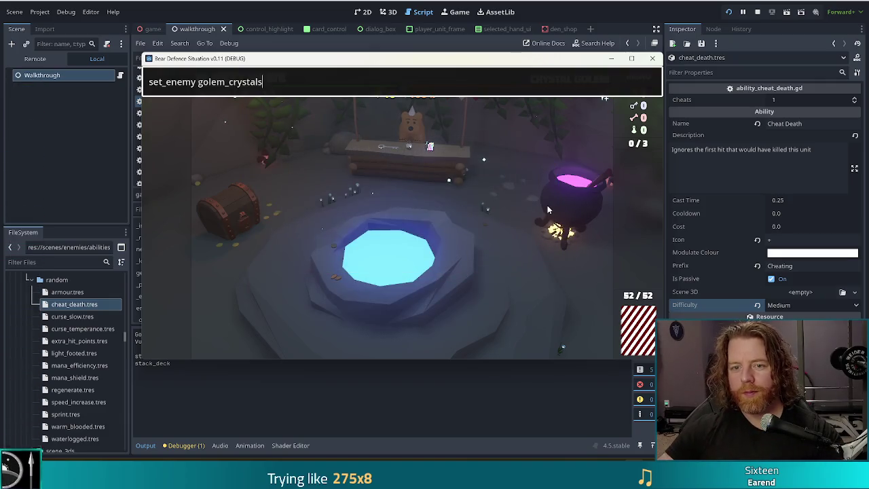
{"action": "key", "text": "Return"}
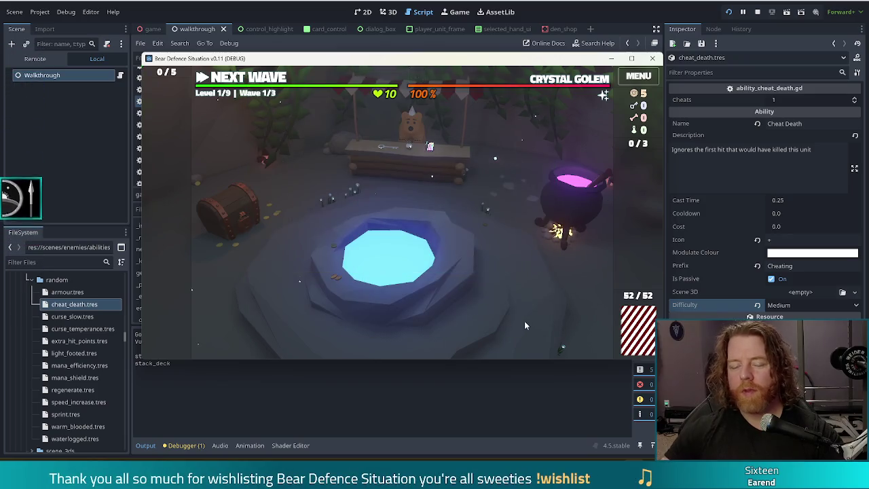
{"action": "key", "text": "grave"}
{"action": "key", "text": "Return"}
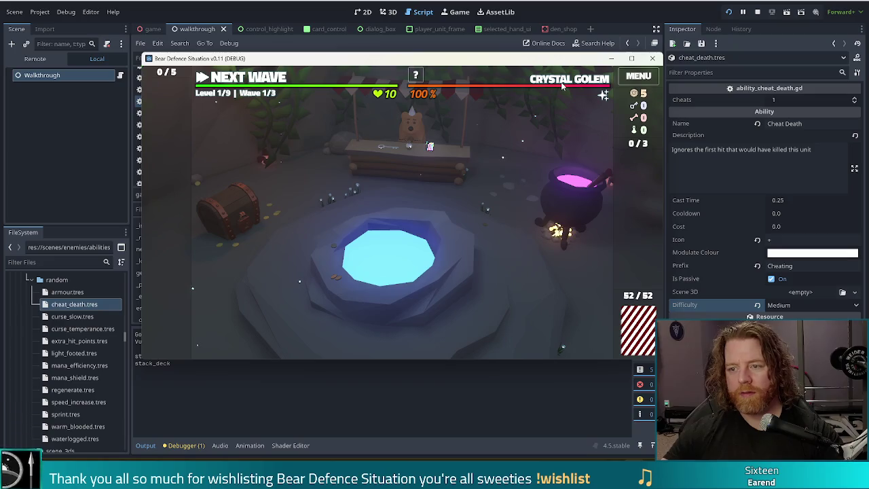
{"action": "key", "text": "alt+Tab"}
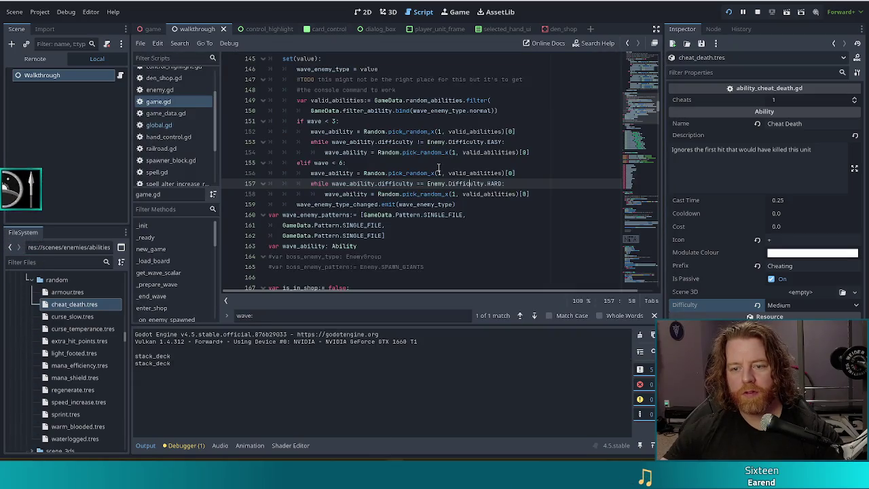
Step: Add a print("") line after line 154 in the easy repick loop, then save and relaunch the game
{"action": "left_click", "coordinate": [541, 152]}
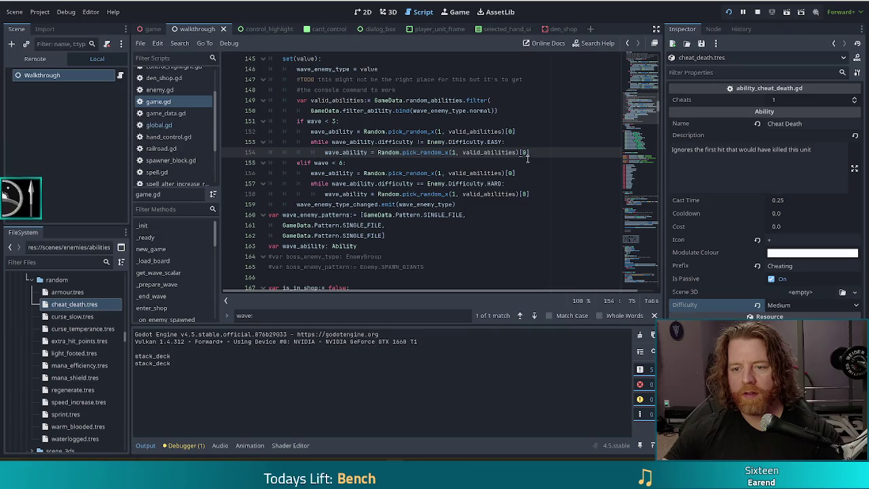
{"action": "key", "text": "Return"}
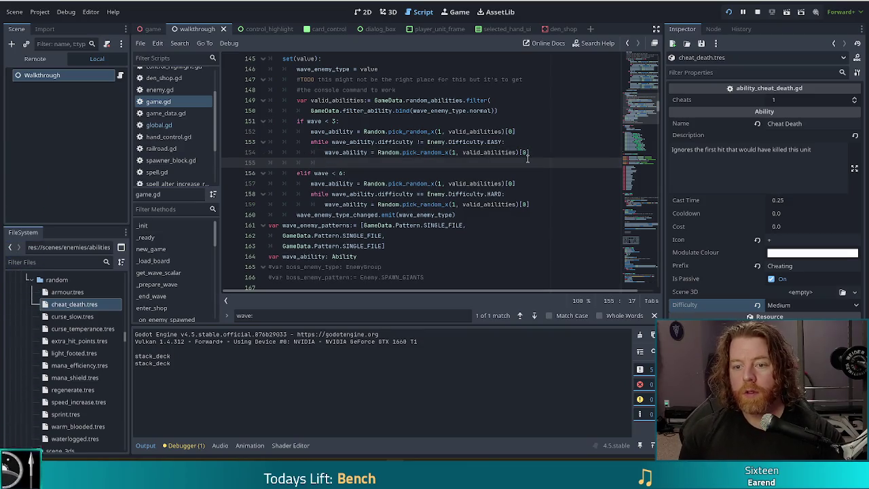
{"action": "type", "text": "print(\""}
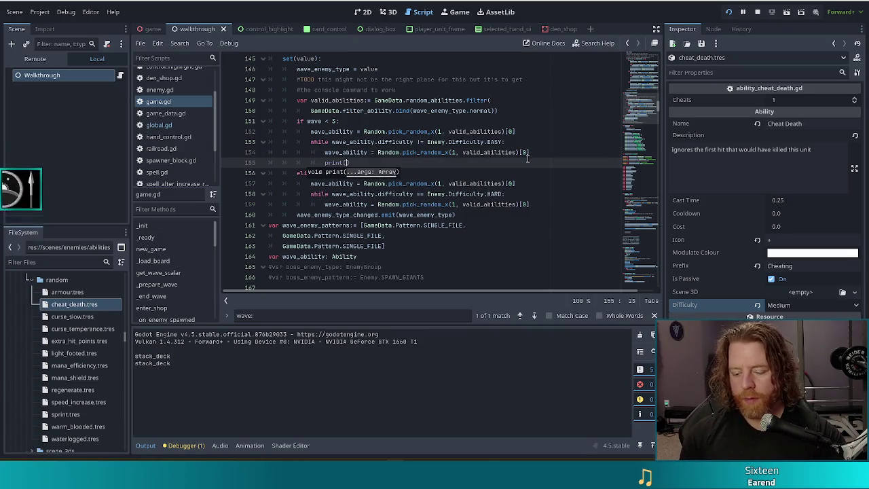
{"action": "key", "text": "F5"}
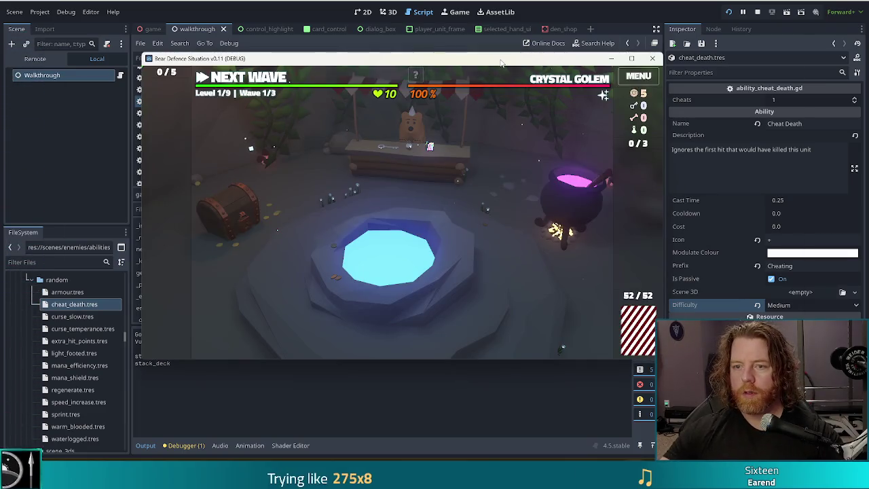
Step: Try the golem enemy command in the game console, then finish the line as print("repick")
{"action": "key", "text": "grave"}
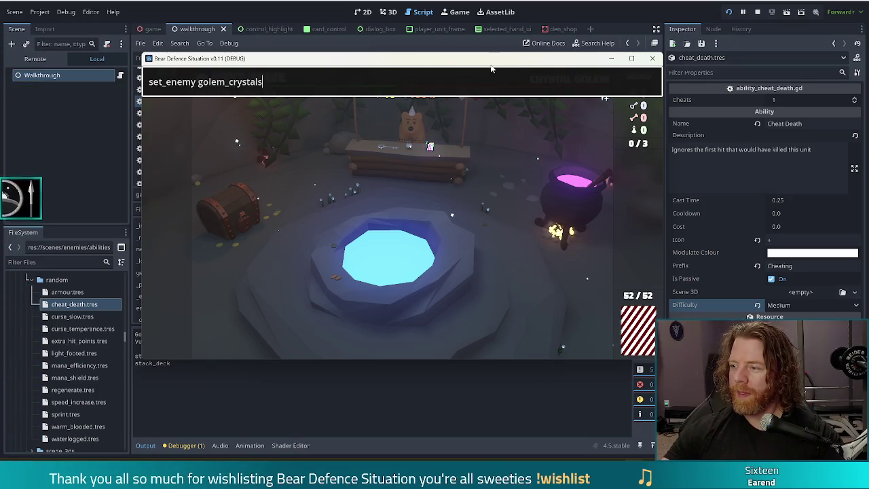
{"action": "key", "text": "grave"}
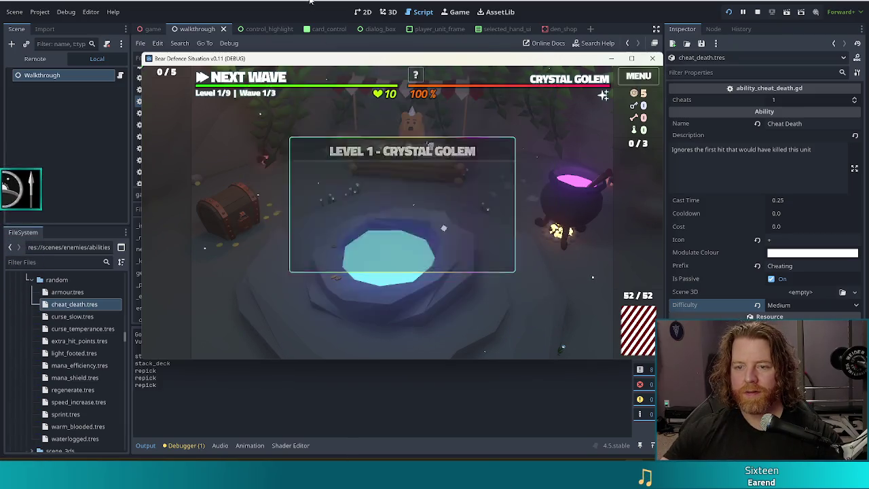
{"action": "key", "text": "alt+Tab"}
{"action": "type", "text": "\")"}
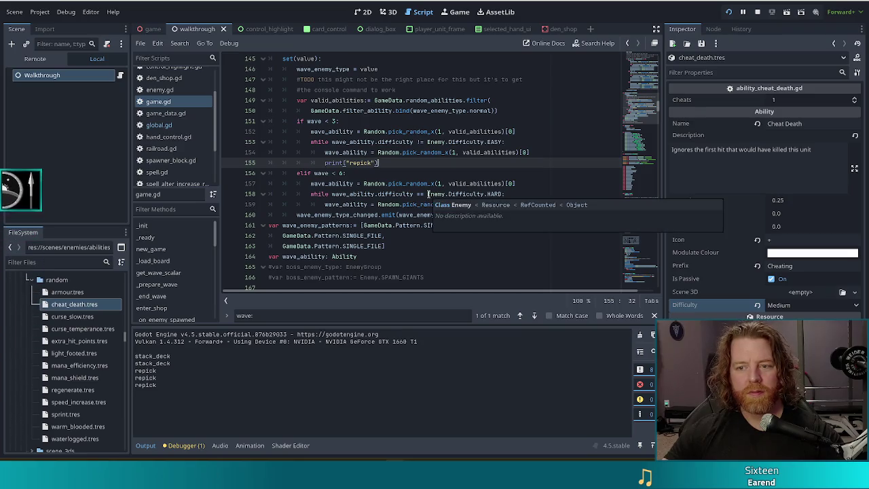
Step: Rerun set_enemy golem_crystals in the game console so the output fills with repick lines
{"action": "key", "text": "alt+Tab"}
{"action": "key", "text": "grave"}
{"action": "key", "text": "Up"}
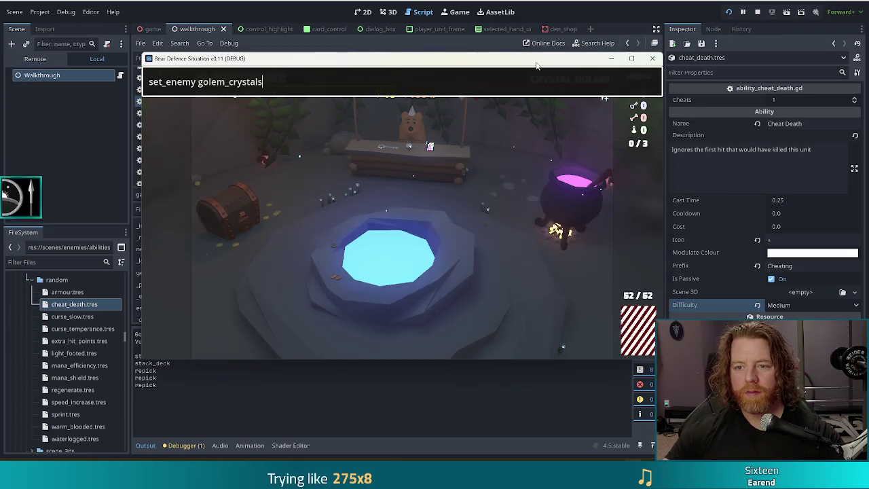
{"action": "key", "text": "Return"}
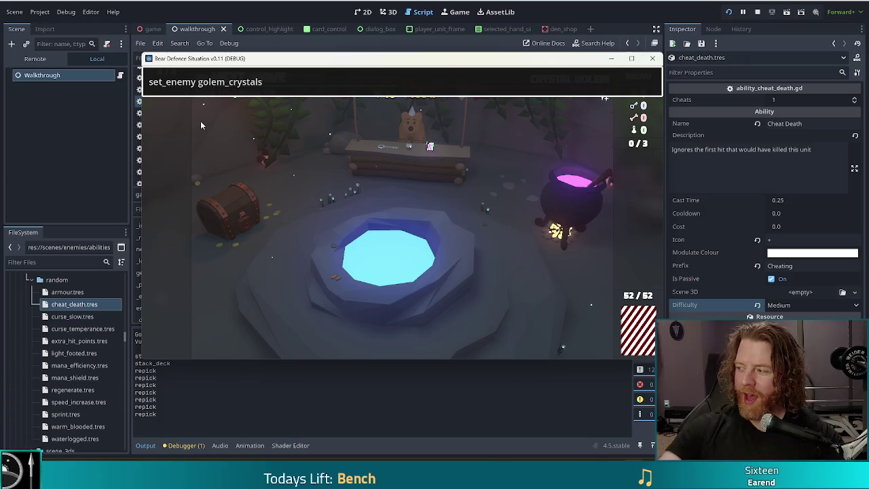
{"action": "left_click", "coordinate": [212, 79]}
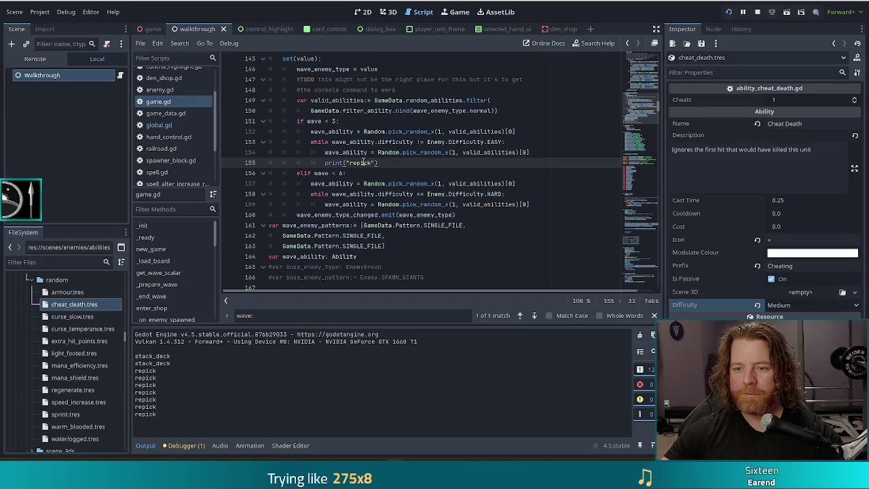
Step: Change the debug line to print(wave_ability.name) in the repick loop
{"action": "double_click", "coordinate": [360, 163]}
{"action": "type", "text": "w"}
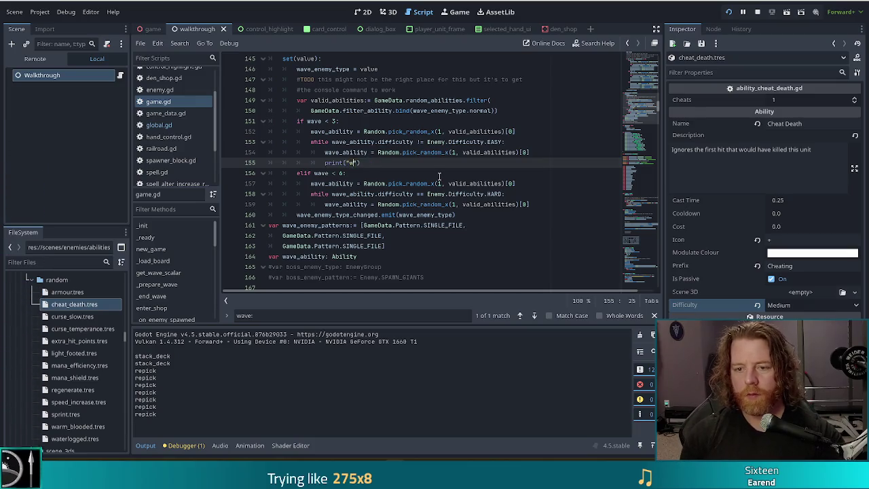
{"action": "key", "text": "BackSpace"}
{"action": "key", "text": "BackSpace"}
{"action": "key", "text": "BackSpace"}
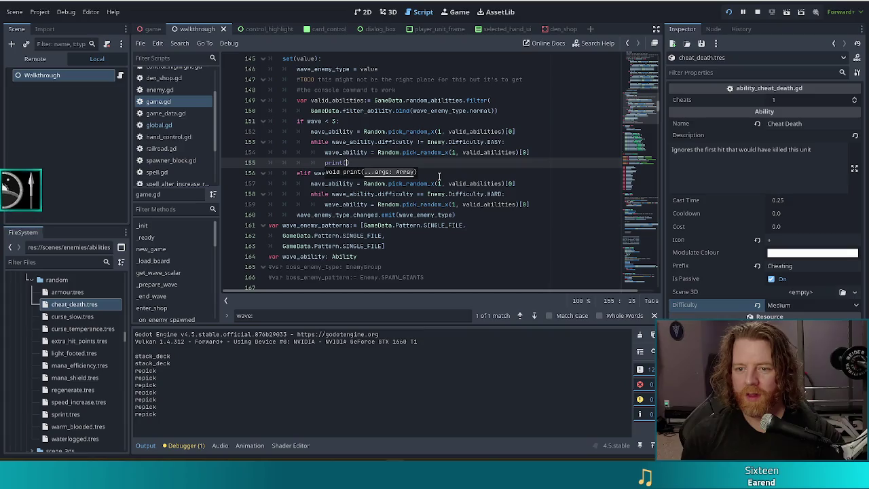
{"action": "type", "text": "wave"}
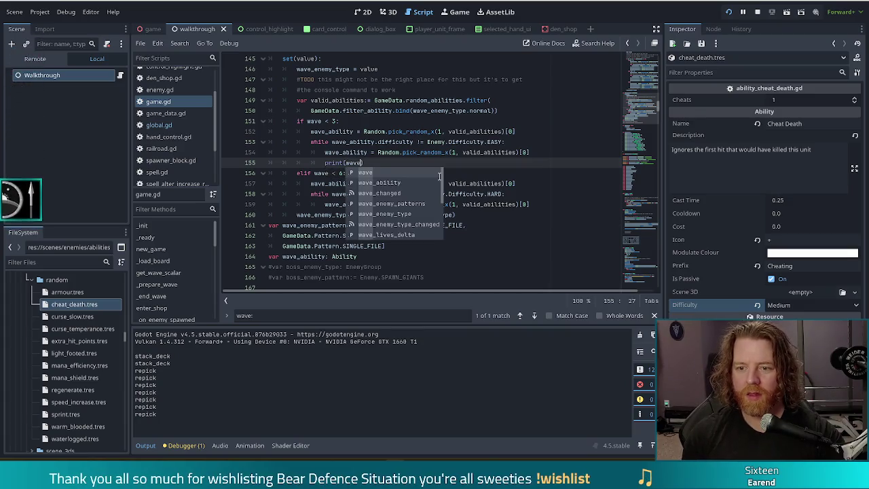
{"action": "key", "text": "Down"}
{"action": "key", "text": "Return"}
{"action": "type", "text": ".name"}
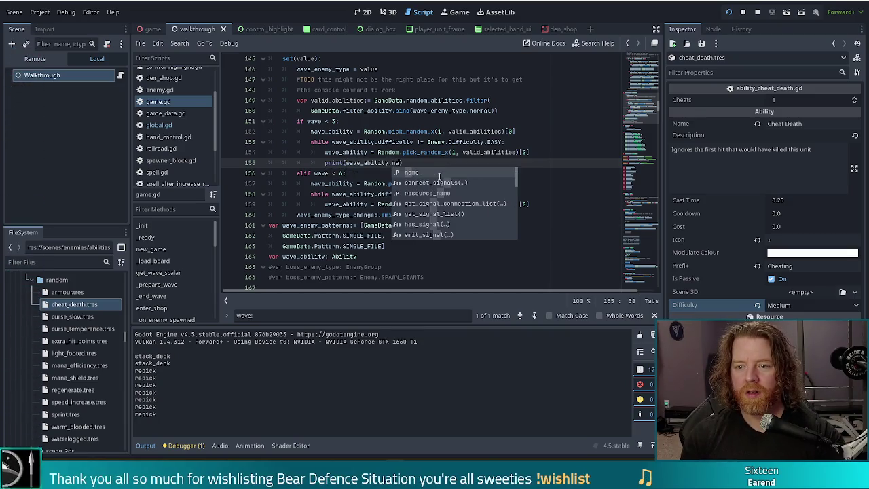
Step: Save and rerun the game, then inspect the Sprint ability resource sprint.tres
{"action": "key", "text": "ctrl+s"}
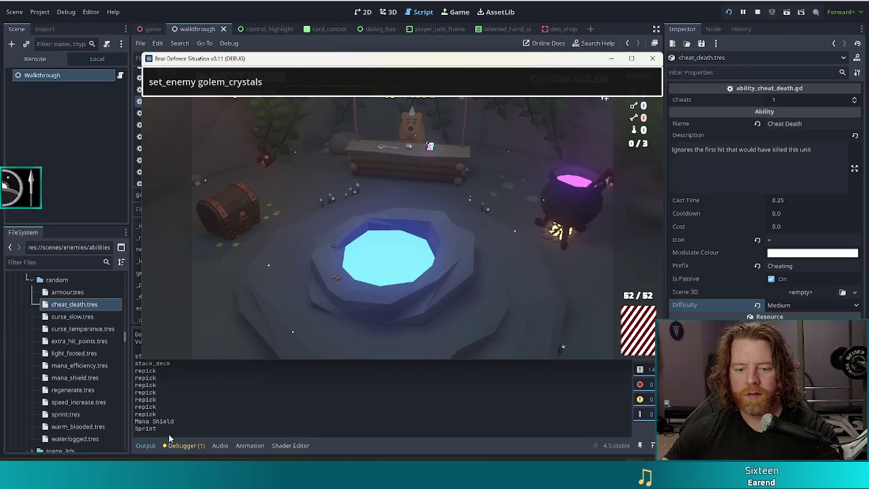
{"action": "left_click", "coordinate": [309, 81]}
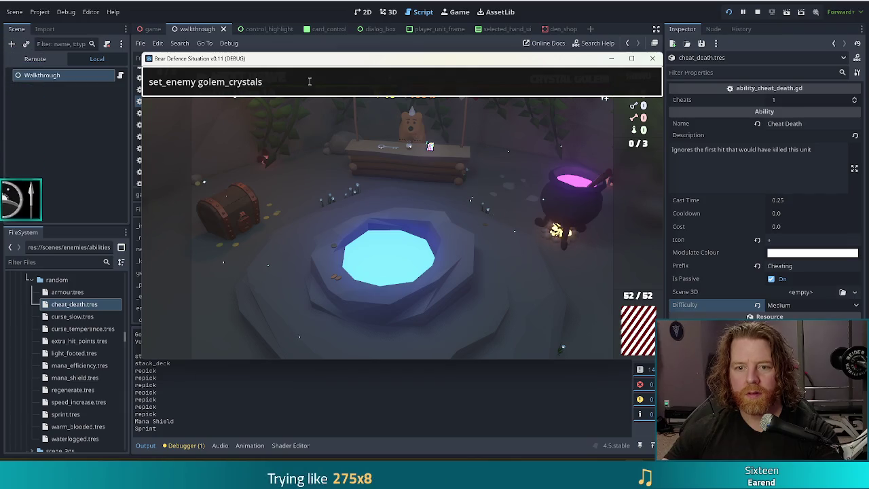
{"action": "left_click", "coordinate": [65, 414]}
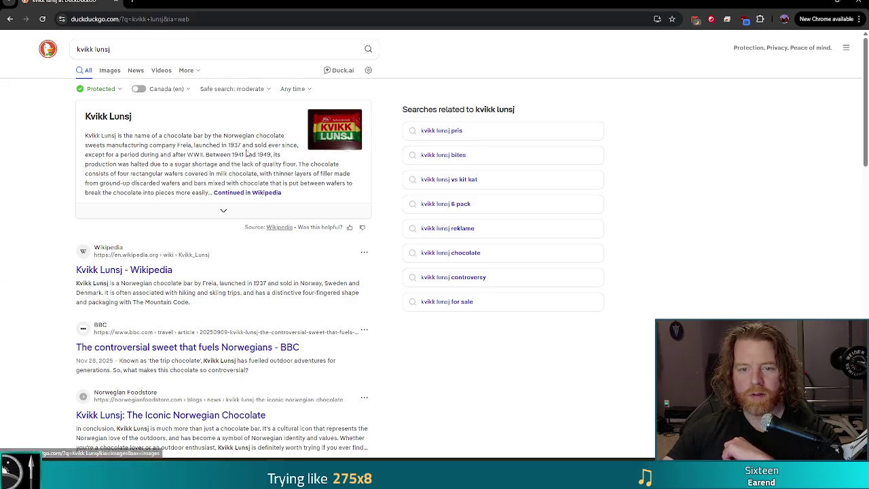
Step: Open the Kvikk Lunsj Wikipedia article and highlight the sentence about nine bars eaten yearly
{"action": "left_click", "coordinate": [252, 193]}
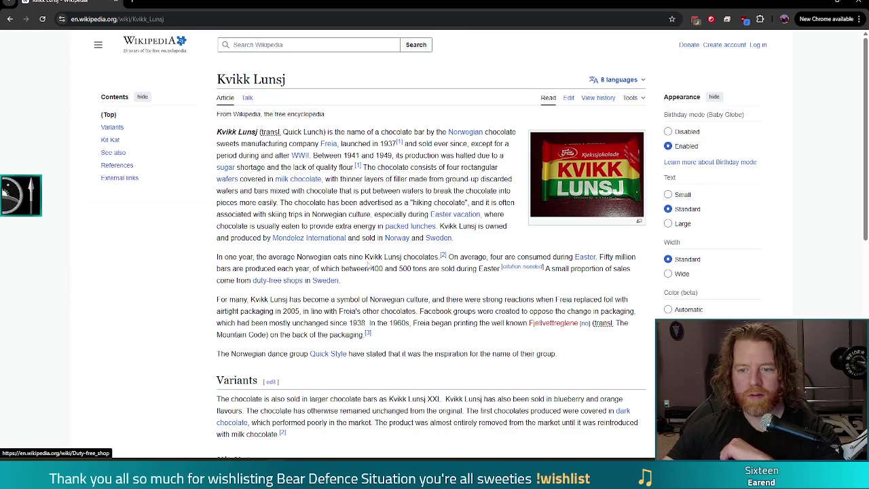
{"action": "scroll", "coordinate": [300, 167], "scroll_direction": "down", "scroll_amount": 2}
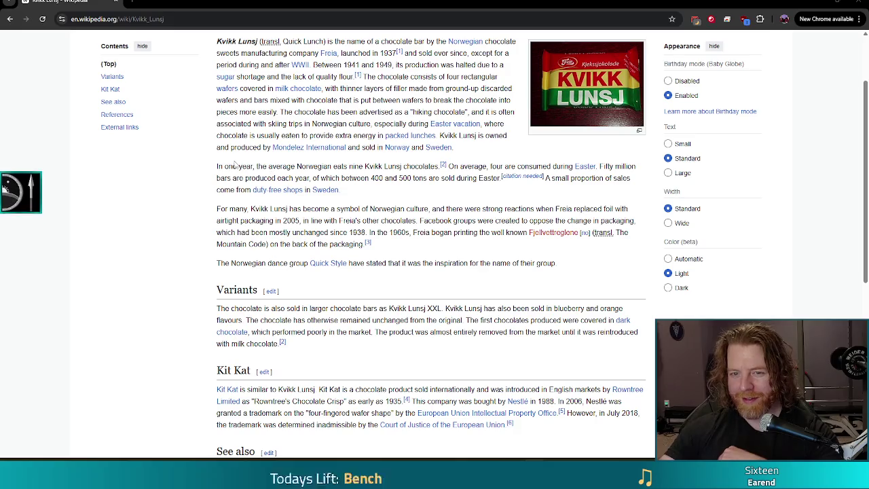
{"action": "left_click_drag", "start_coordinate": [216, 167], "coordinate": [440, 164]}
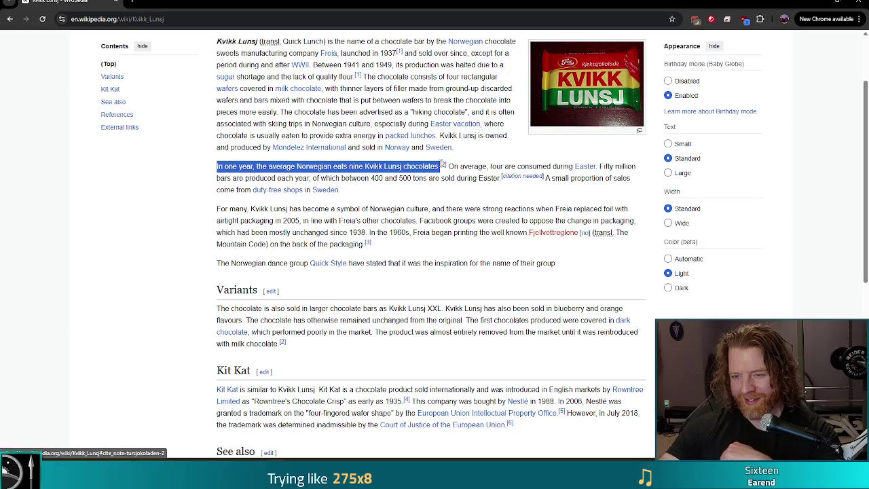
{"action": "left_click", "coordinate": [374, 188]}
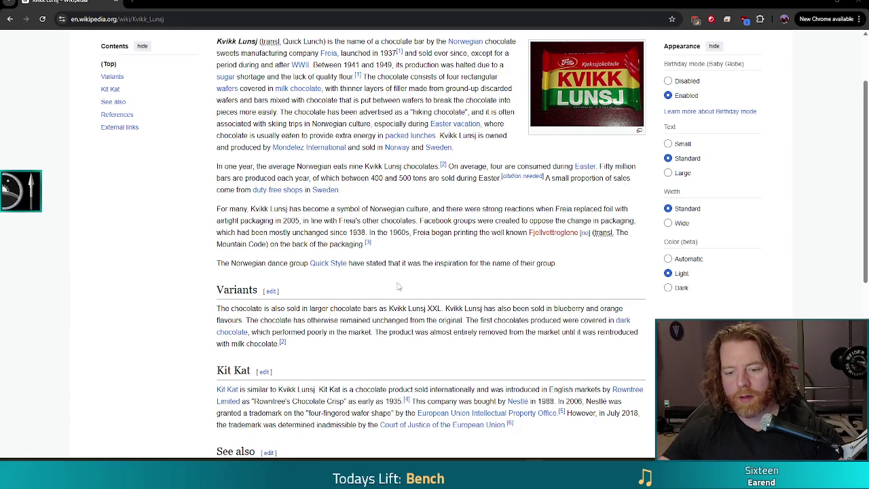
Step: Scroll to the end of the Kvikk Lunsj article and close Chrome to return to Godot
{"action": "scroll", "coordinate": [431, 245], "scroll_direction": "down", "scroll_amount": 3}
{"action": "scroll", "coordinate": [351, 85], "scroll_direction": "down", "scroll_amount": 3}
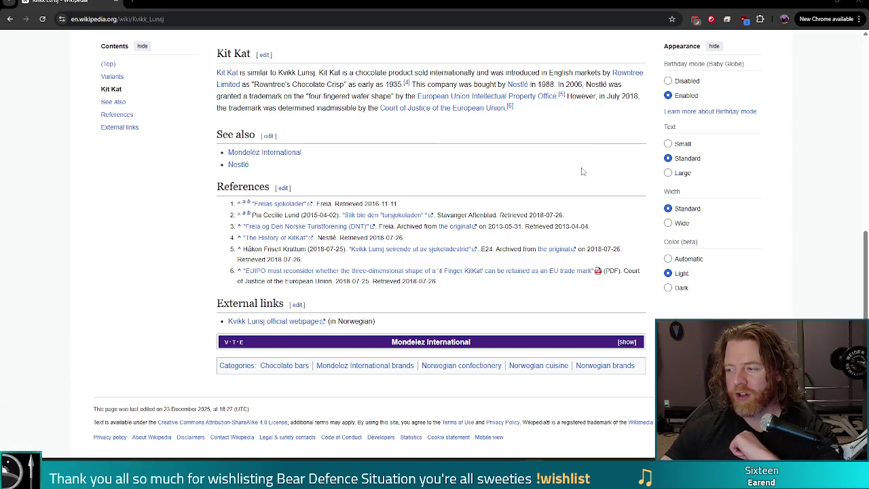
{"action": "left_click", "coordinate": [859, 4]}
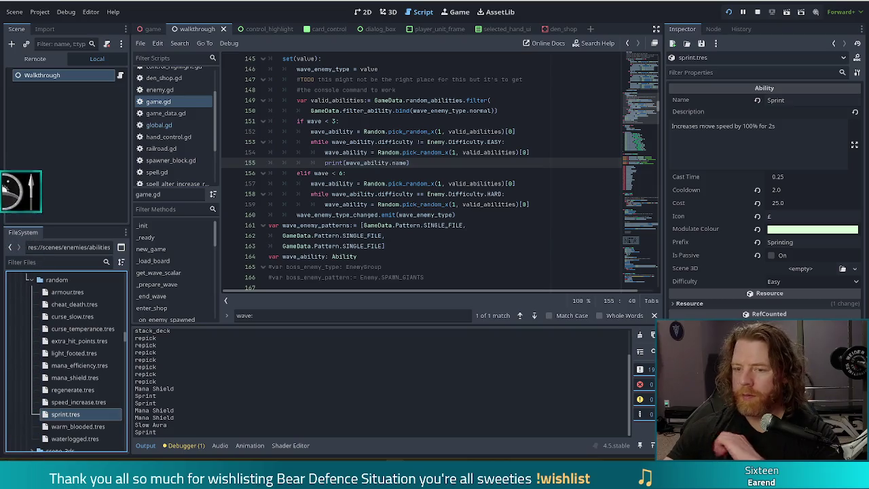
{"action": "left_click", "coordinate": [424, 163]}
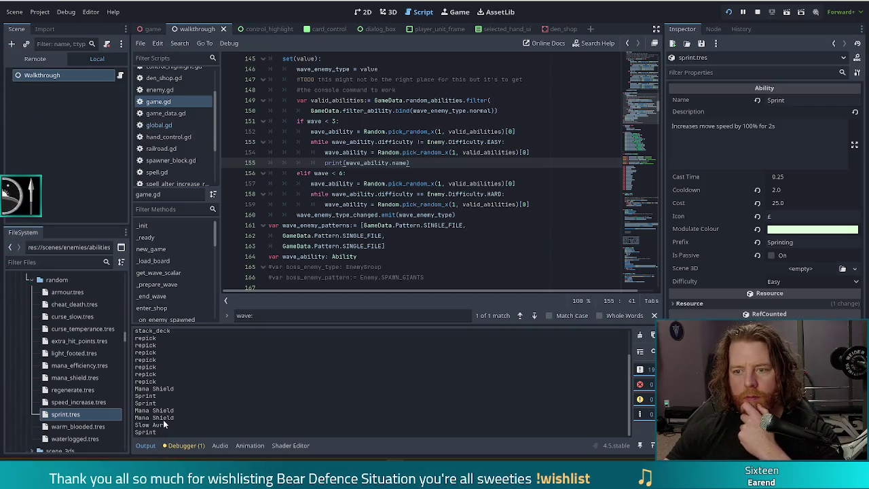
{"action": "left_click", "coordinate": [468, 143]}
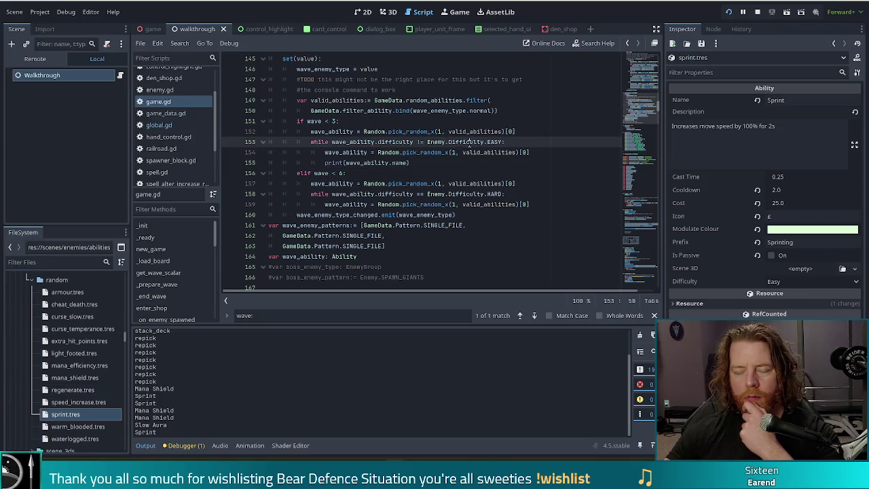
{"action": "left_click", "coordinate": [371, 133]}
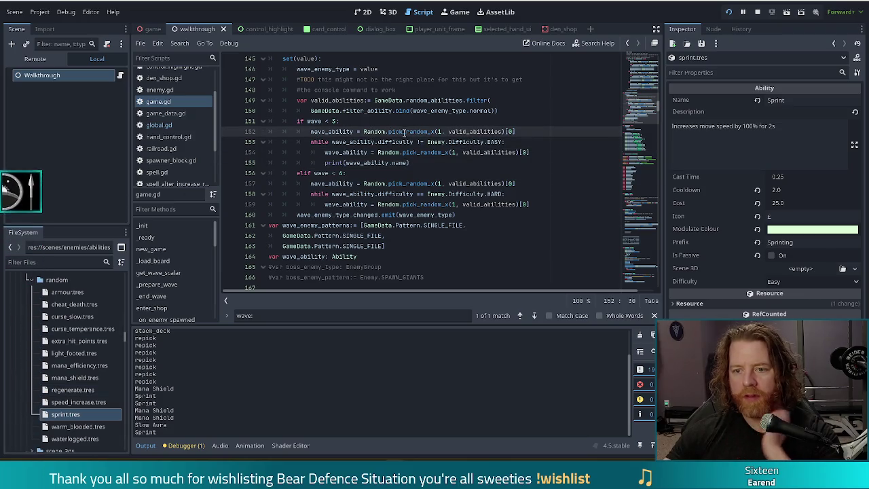
{"action": "left_click_drag", "start_coordinate": [353, 152], "coordinate": [486, 152]}
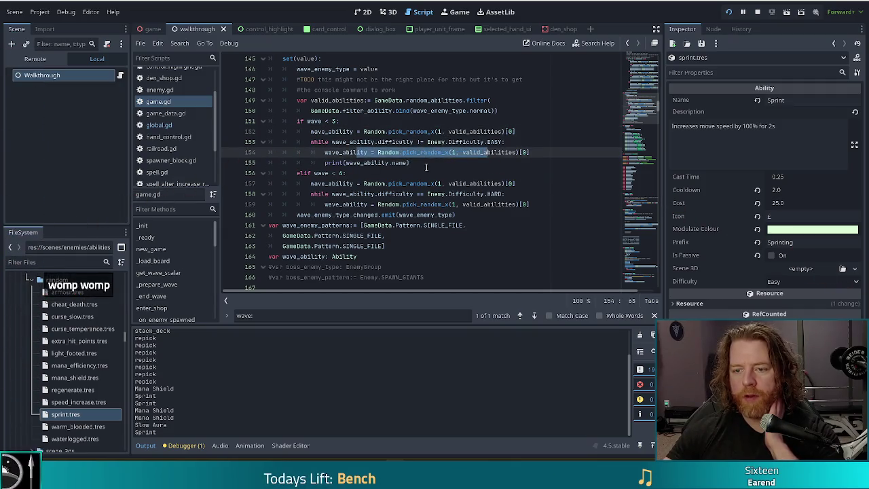
{"action": "left_click", "coordinate": [555, 164]}
{"action": "left_click", "coordinate": [555, 154], "text": "shift"}
Step: Move print(wave_ability.name) above the repick line, save and rerun the game, then stop it
{"action": "key", "text": "ctrl+x"}
{"action": "key", "text": "Up"}
{"action": "key", "text": "ctrl+v"}
{"action": "key", "text": "ctrl+s"}
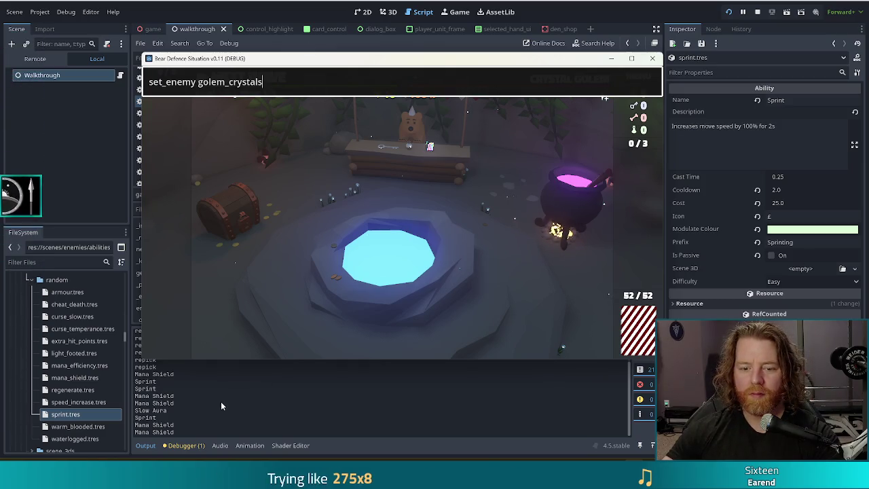
{"action": "left_click", "coordinate": [757, 12]}
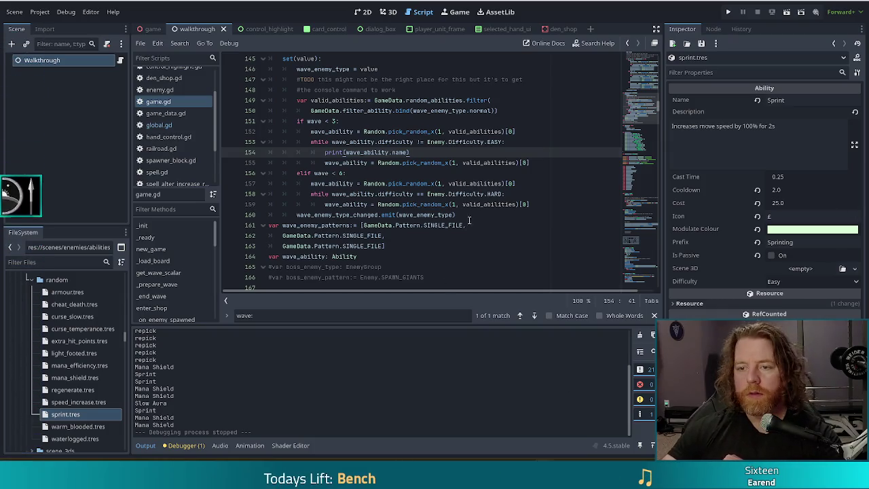
Step: Save the edited game.gd script with the caret on the medium-wave line 157
{"action": "left_click", "coordinate": [503, 183]}
{"action": "key", "text": "ctrl+s"}
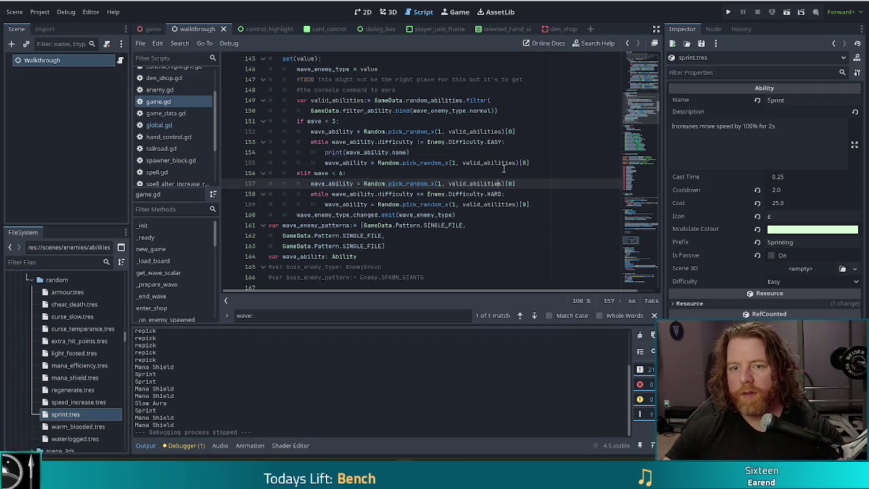
{"action": "left_click", "coordinate": [42, 14]}
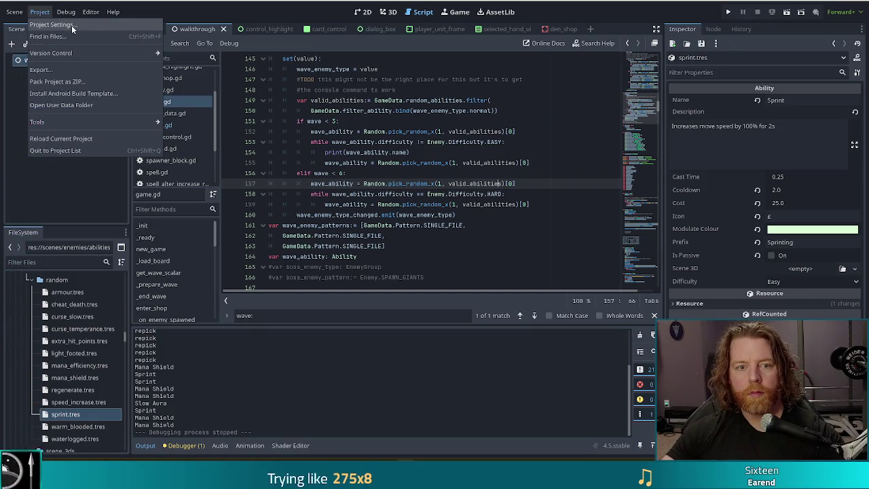
Step: Change the project Version in Project Settings from 0.11 to 0.12
{"action": "left_click", "coordinate": [72, 25]}
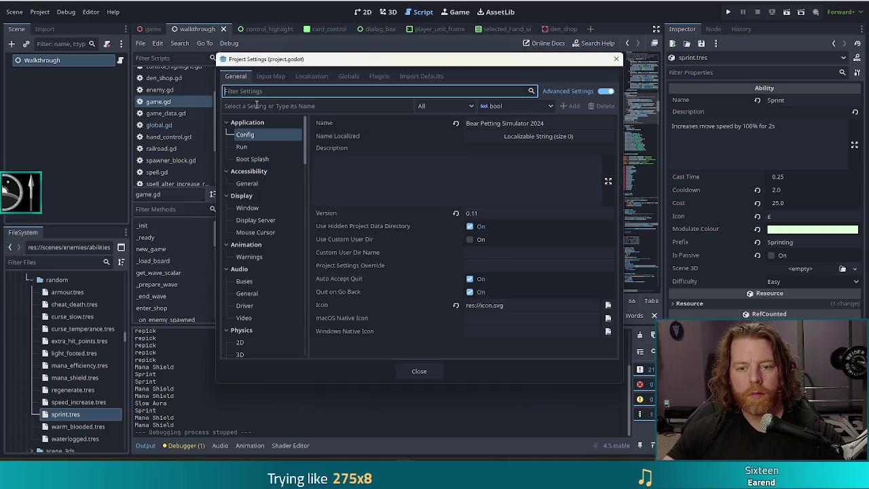
{"action": "left_click", "coordinate": [500, 214]}
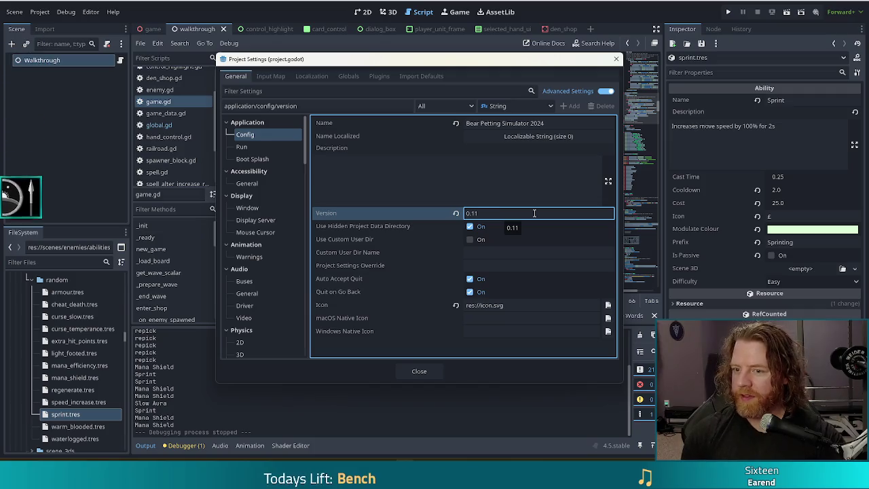
{"action": "key", "text": "BackSpace"}
{"action": "type", "text": "2"}
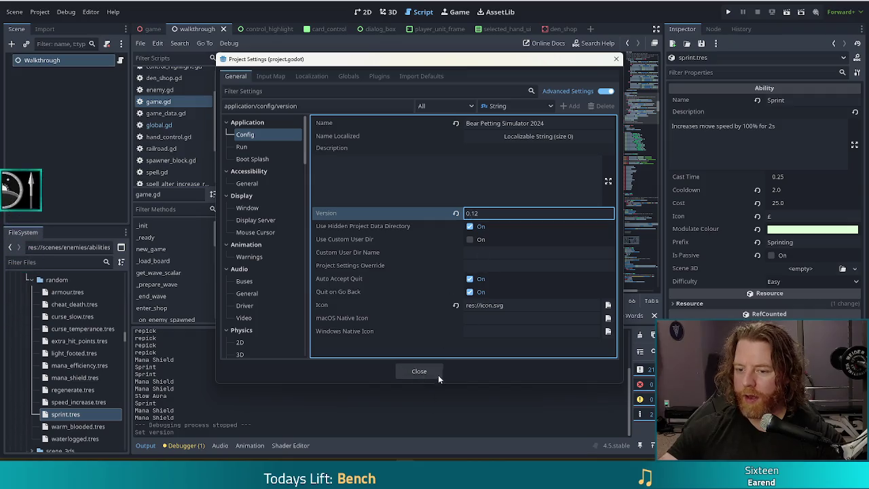
{"action": "left_click", "coordinate": [420, 372]}
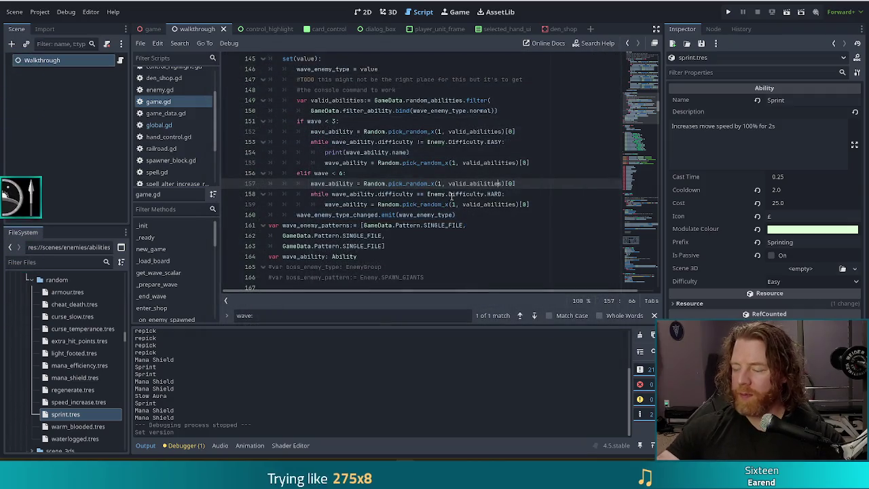
Step: Check the HARD difficulty comparison on line 158, then switch to the Twitch stream in Chrome
{"action": "left_click", "coordinate": [462, 194]}
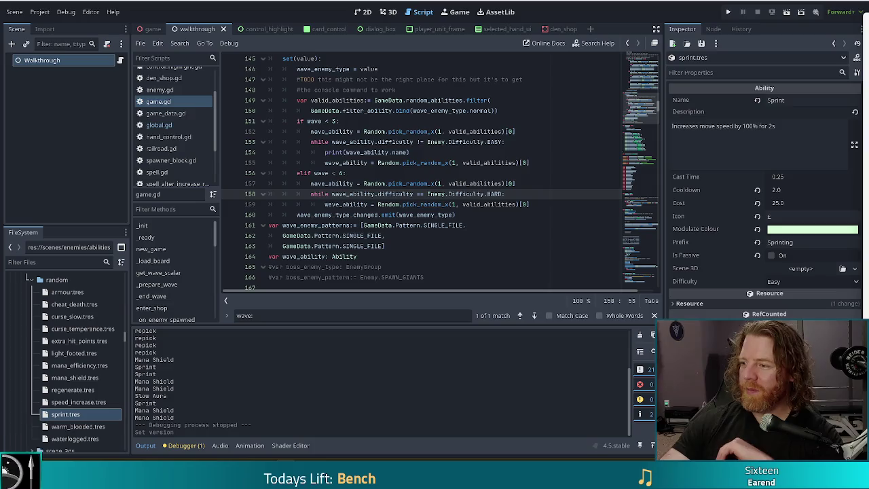
{"action": "key", "text": "alt+Tab"}
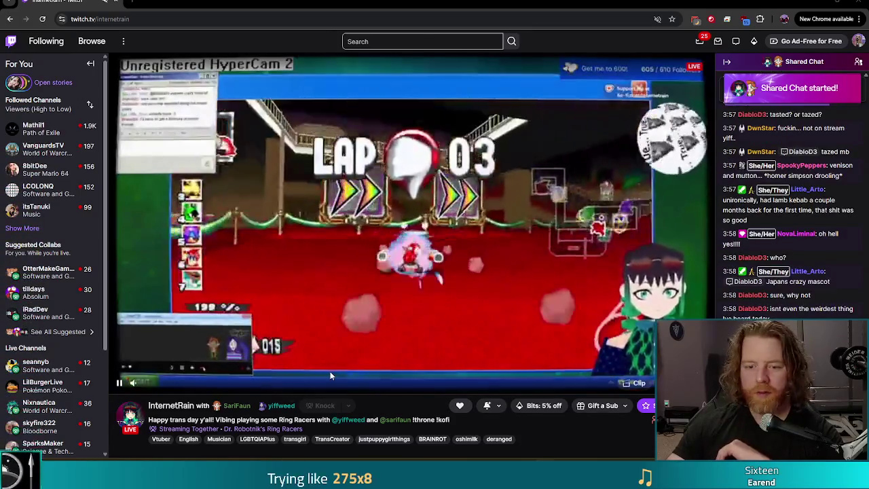
Step: Select the streamer's channel name in the Twitch page's web address
{"action": "mouse_move", "coordinate": [249, 410]}
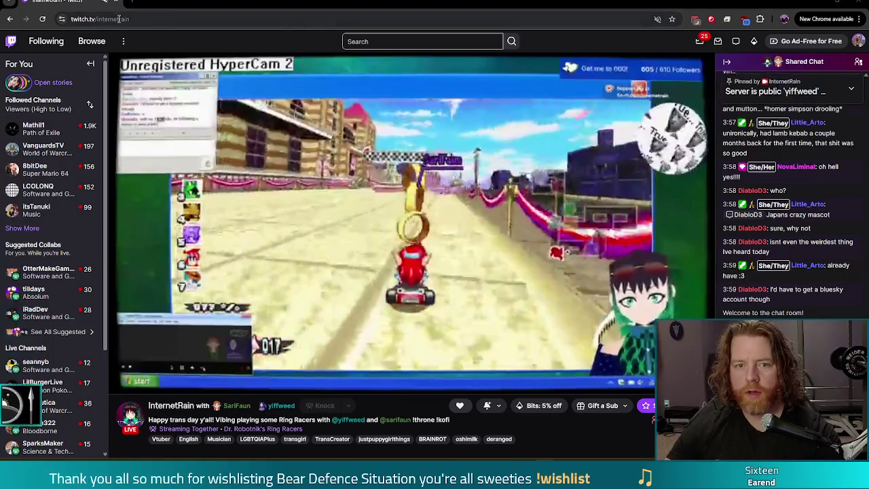
{"action": "double_click", "coordinate": [150, 19]}
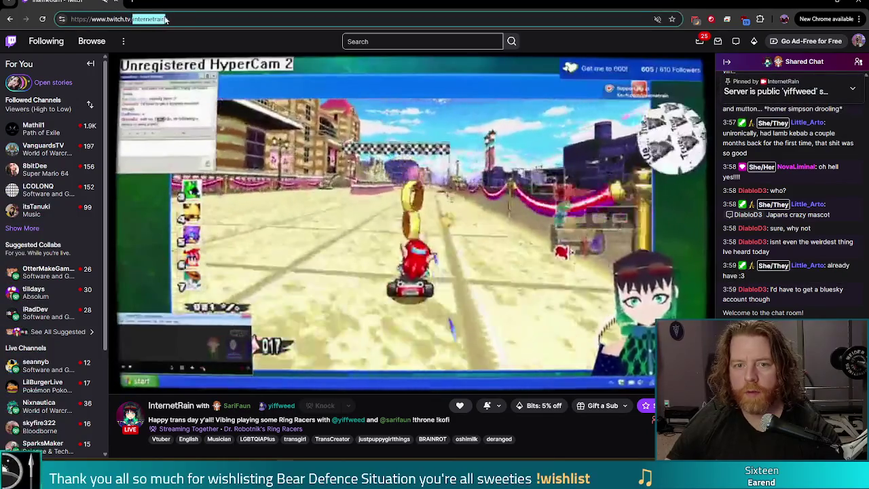